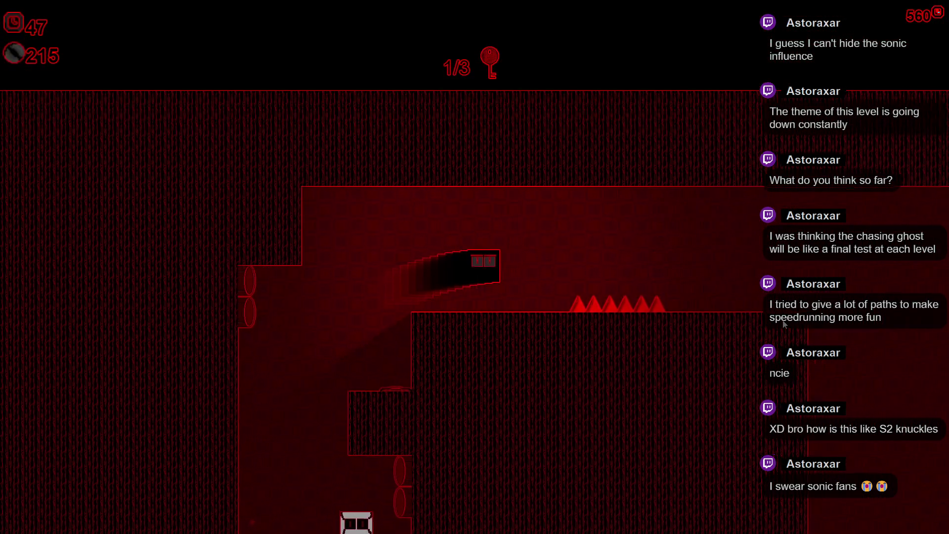
Step: Guide the player through the opening shafts, stairs and spike shaft, collecting the first key
key("Right")
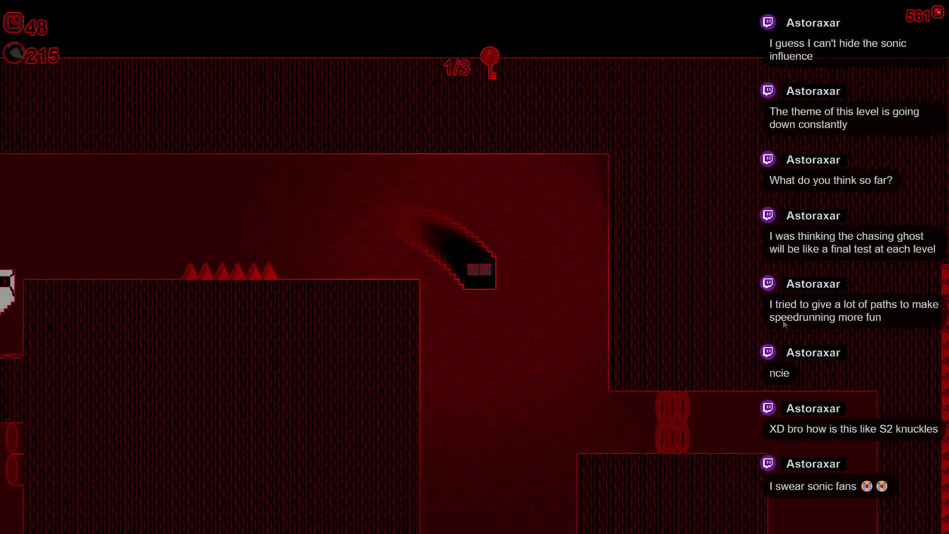
key("Right")
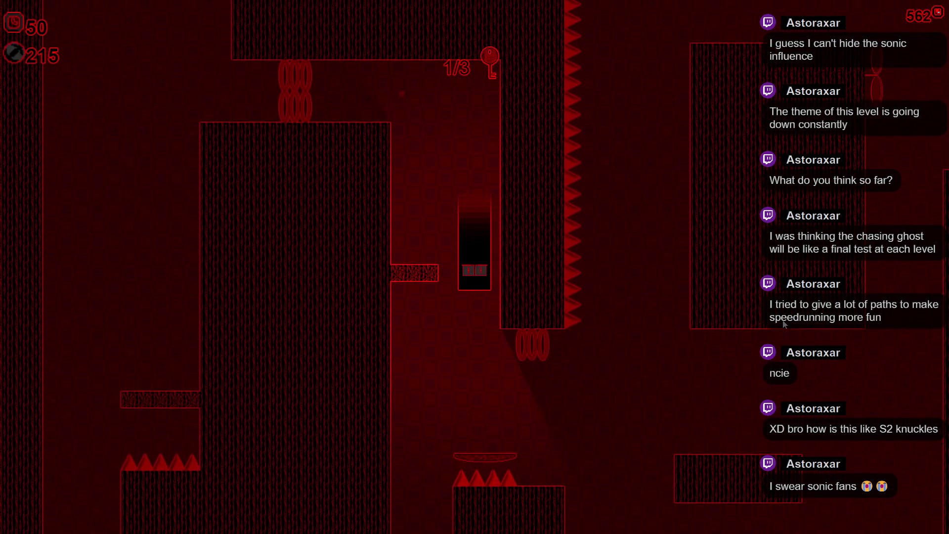
key("Right")
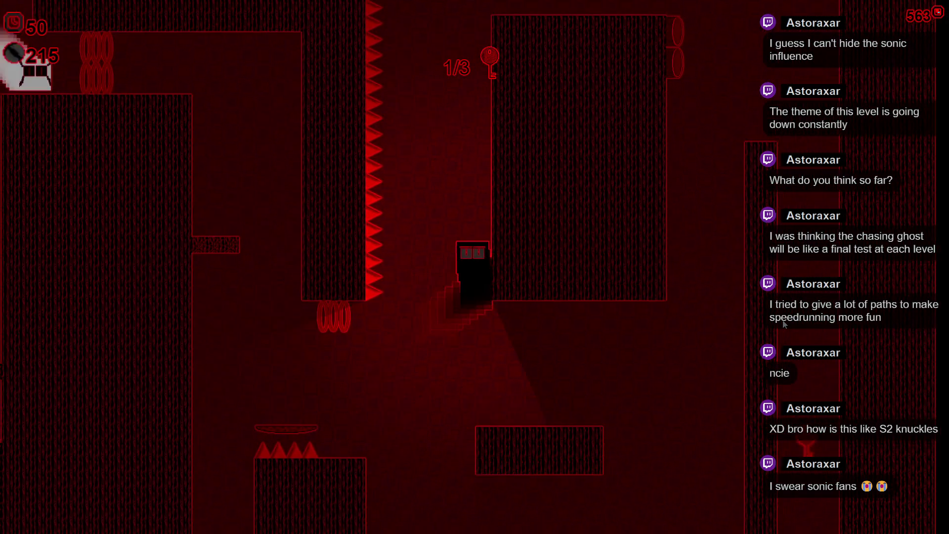
key("Right")
key("Right")
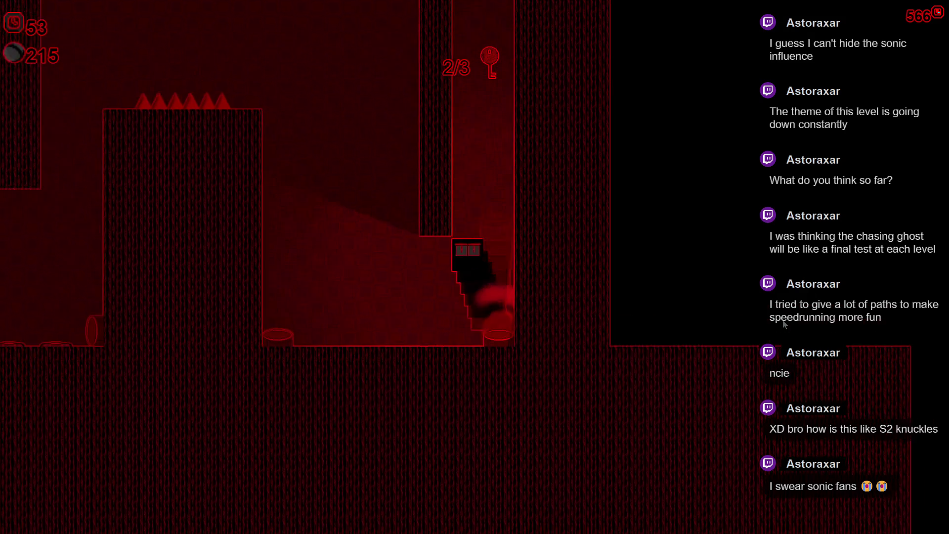
key("Right")
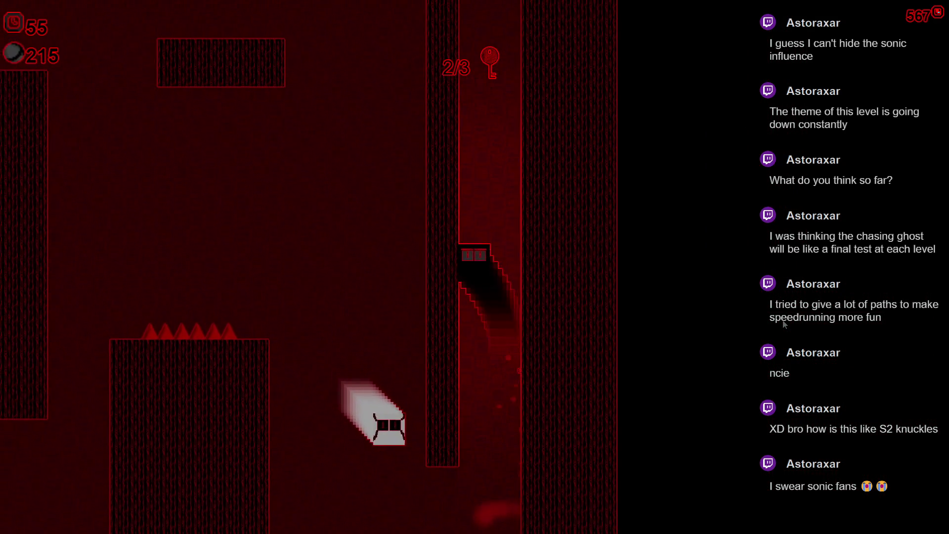
key("Right")
key("Right")
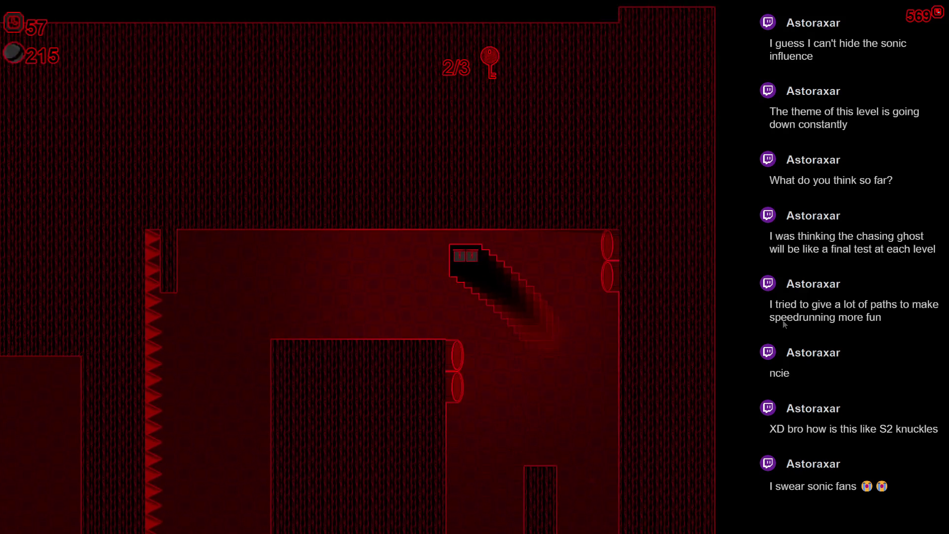
key("Left")
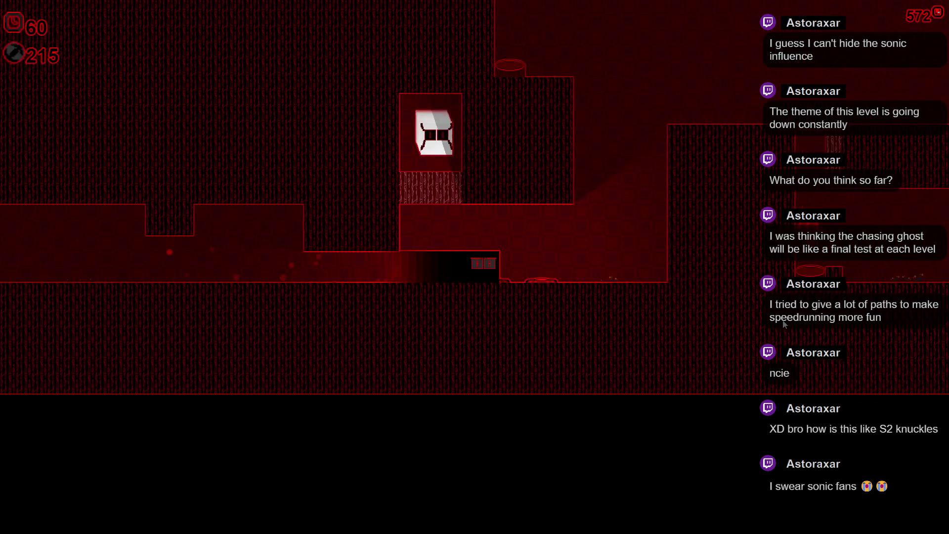
key("Right")
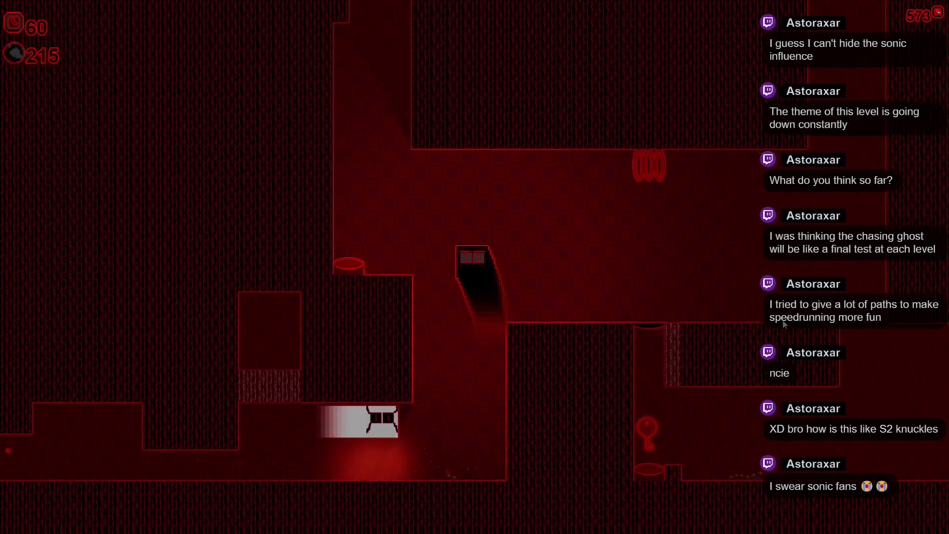
key("space")
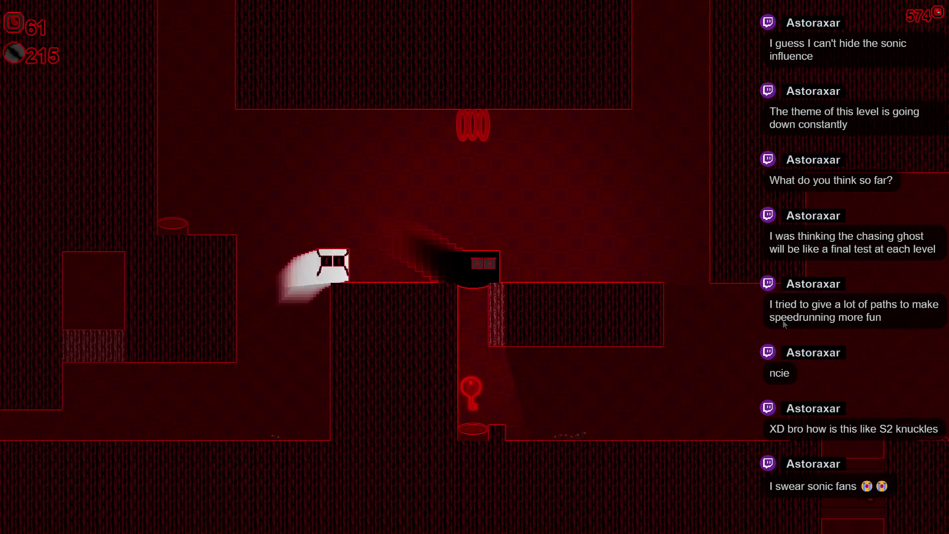
key("Left")
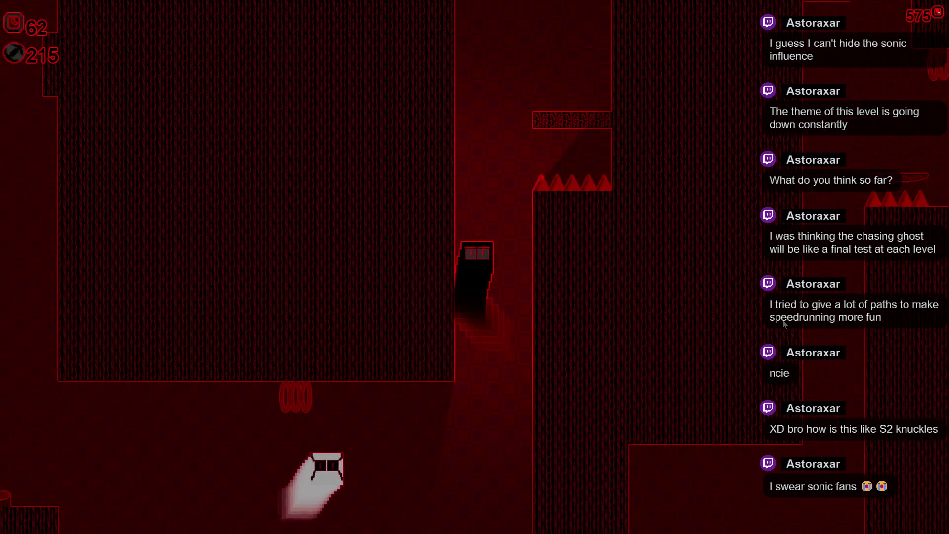
key("space")
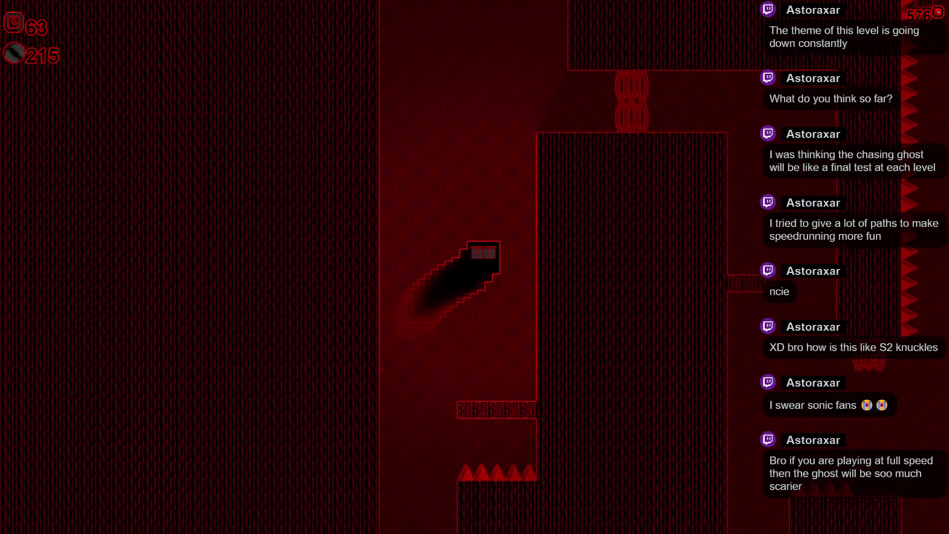
key("space")
key("space")
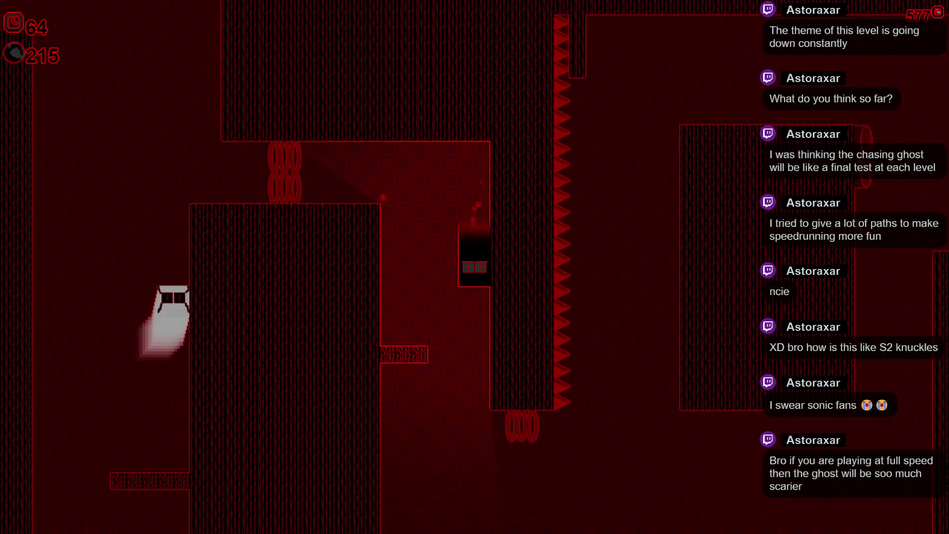
key("space")
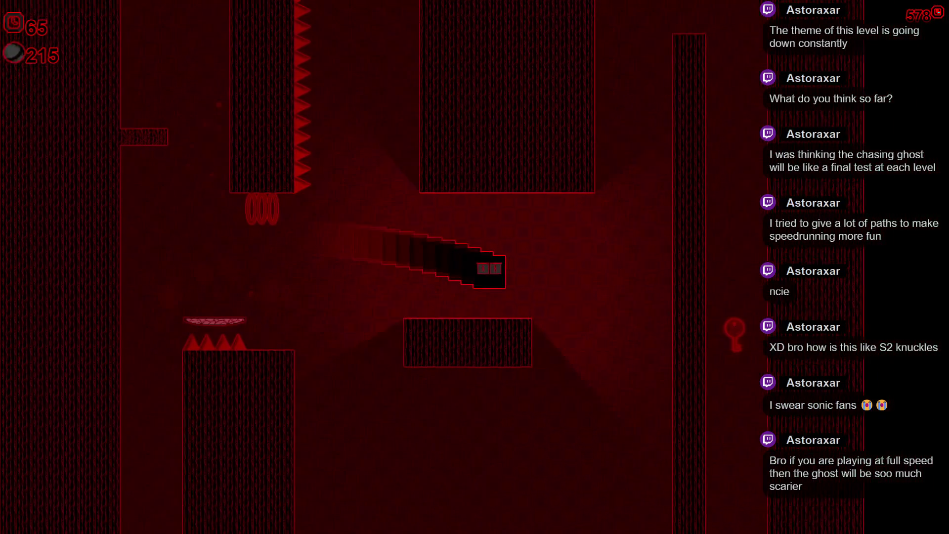
key("space")
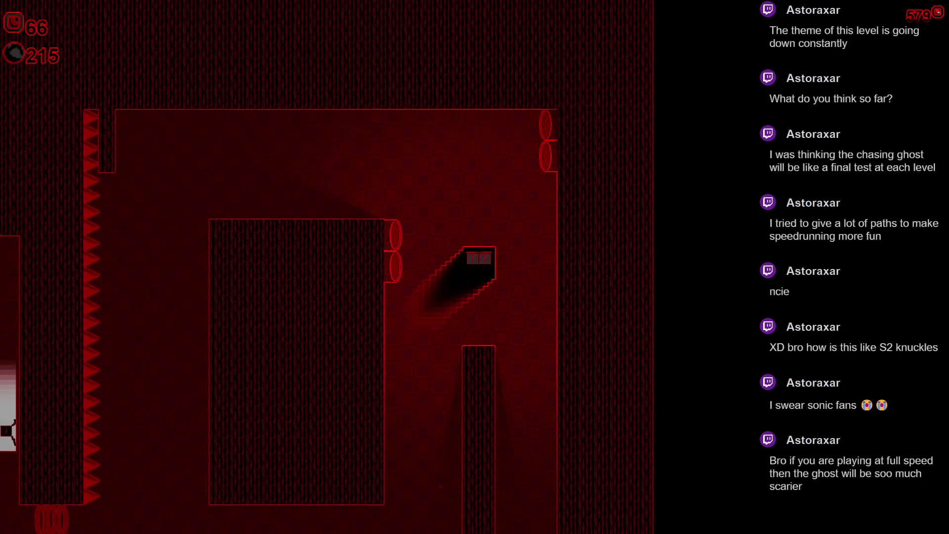
key("space")
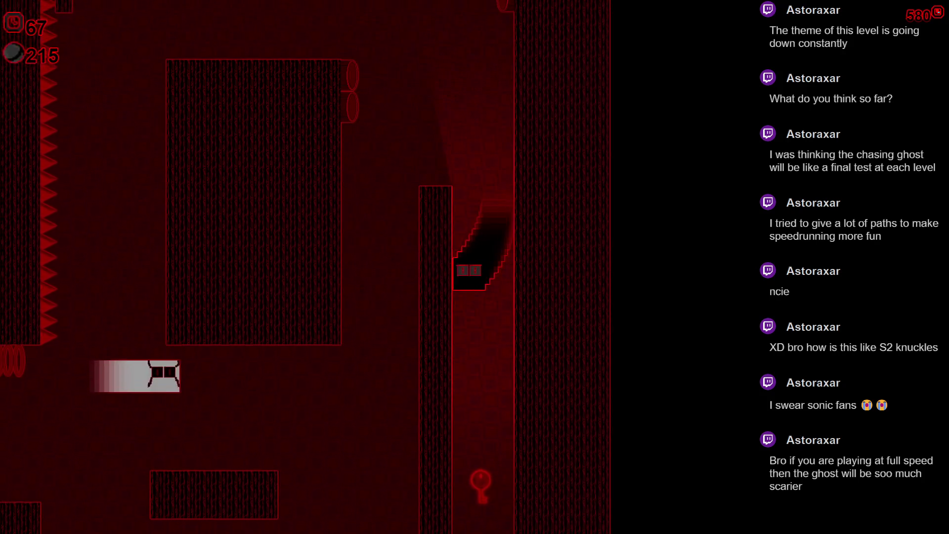
key("space")
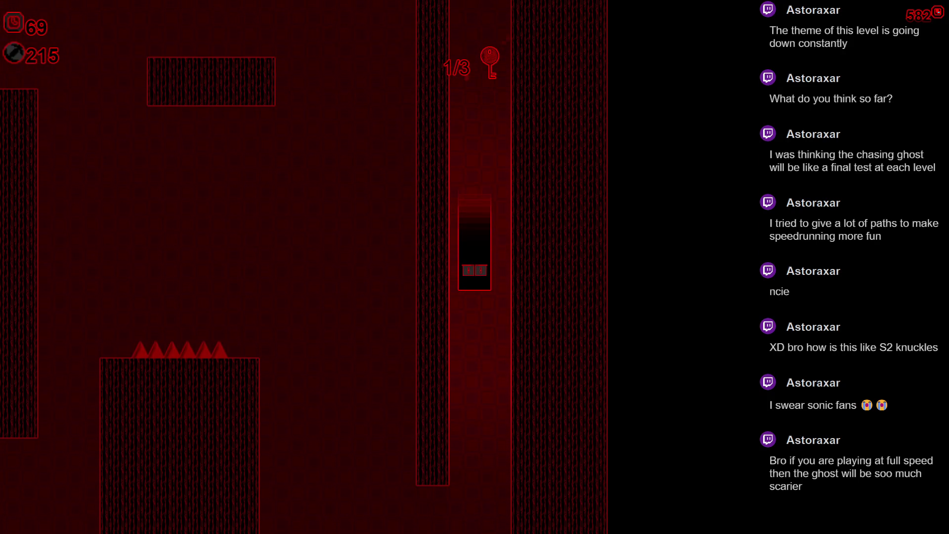
key("space")
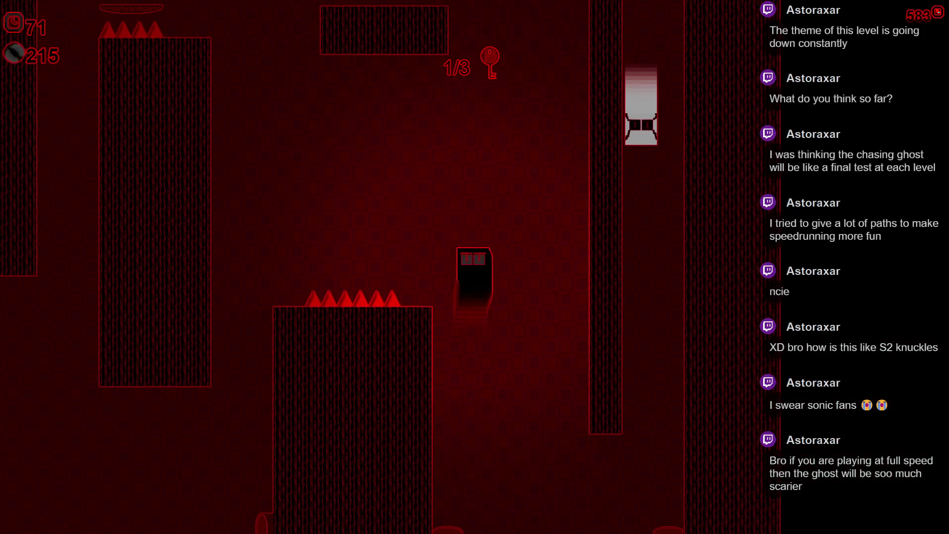
key("space")
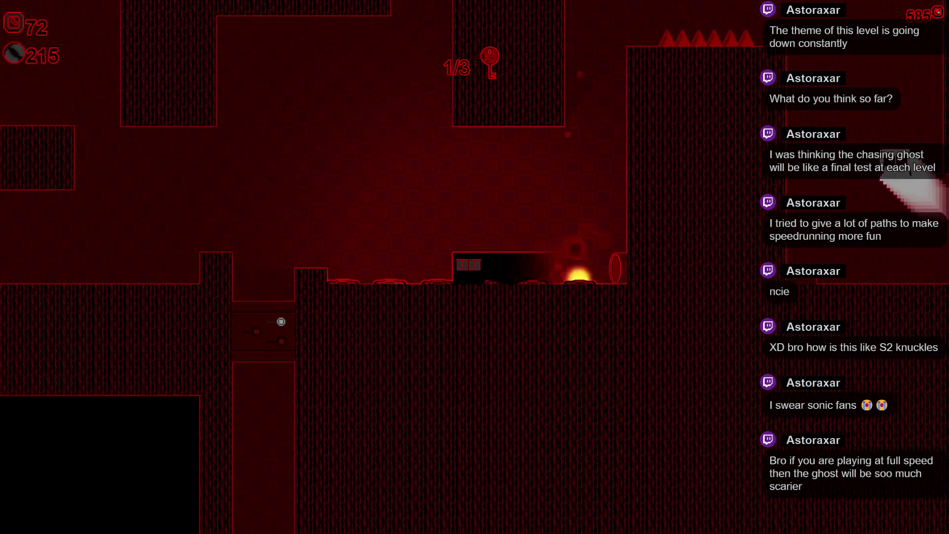
key("space")
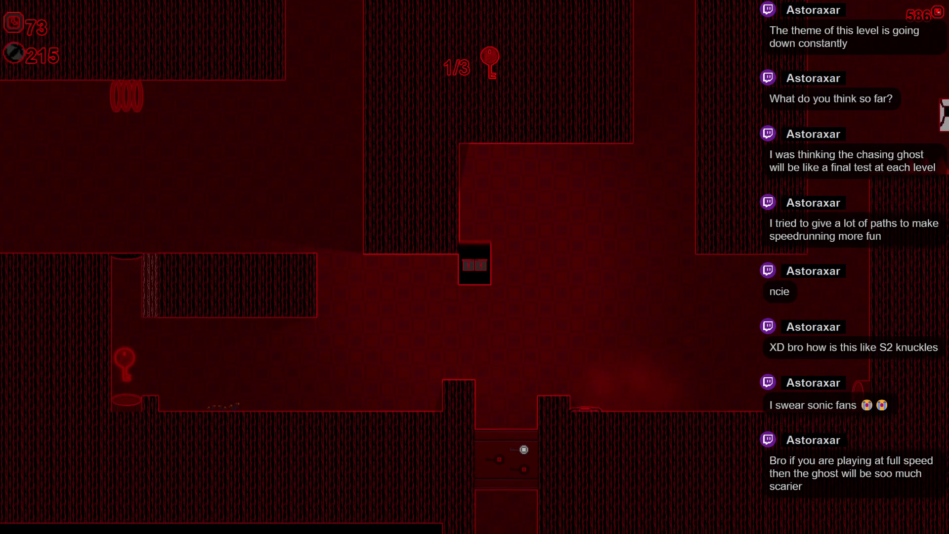
key("space")
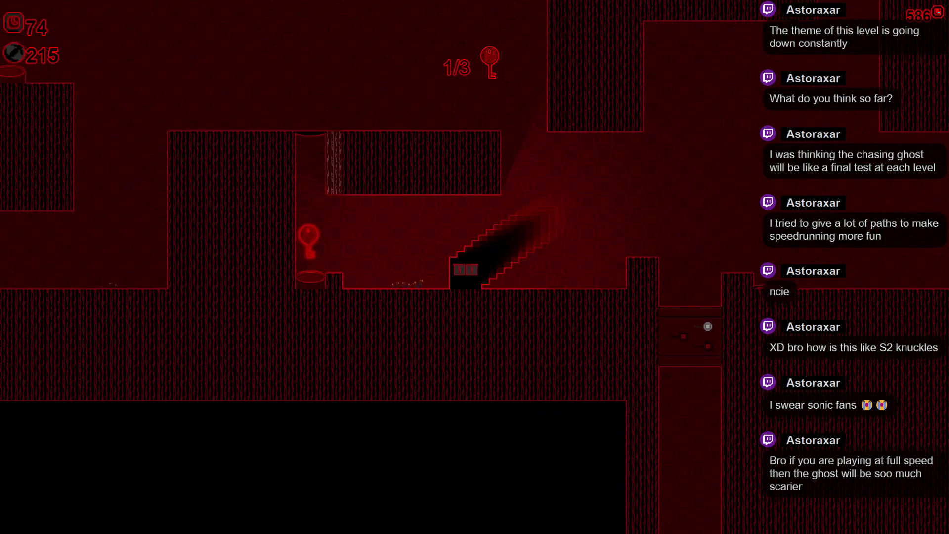
key("Left")
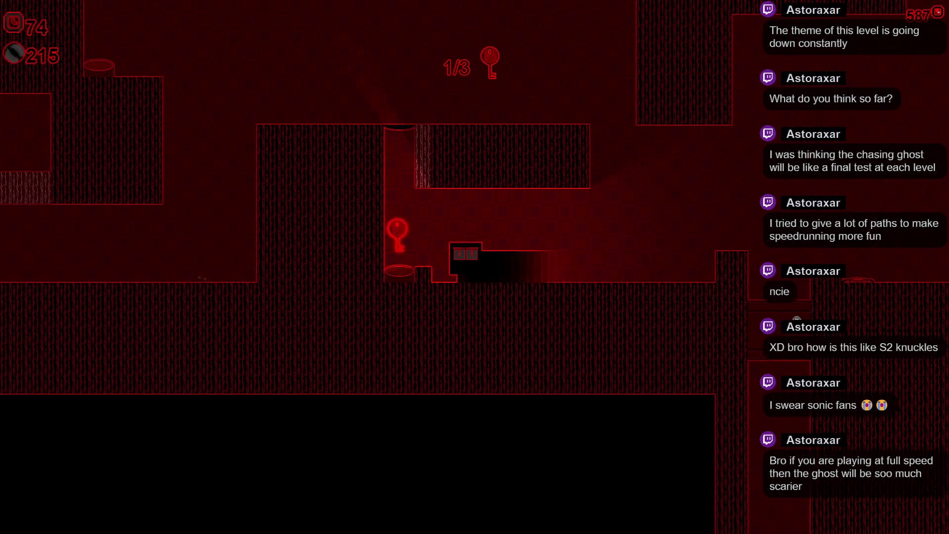
key("Left")
key("space")
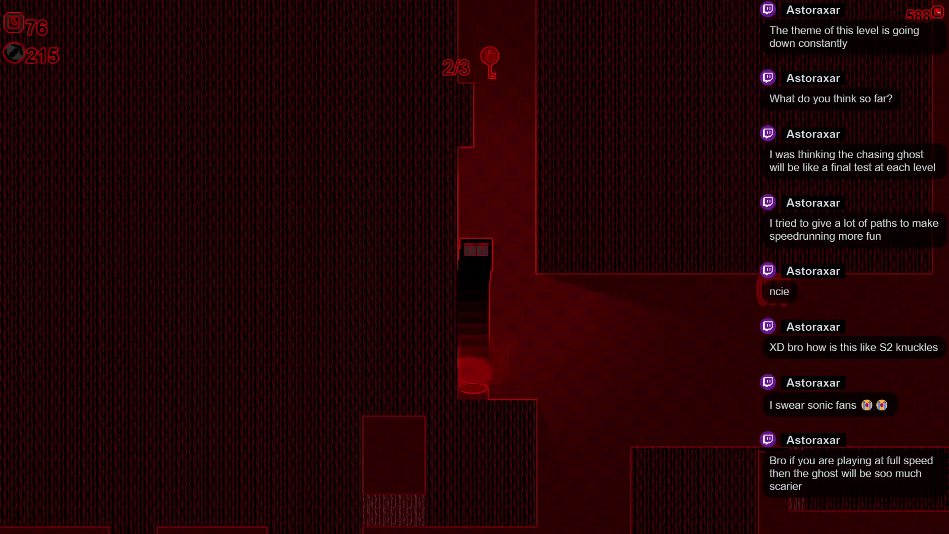
key("space")
key("Right")
key("space")
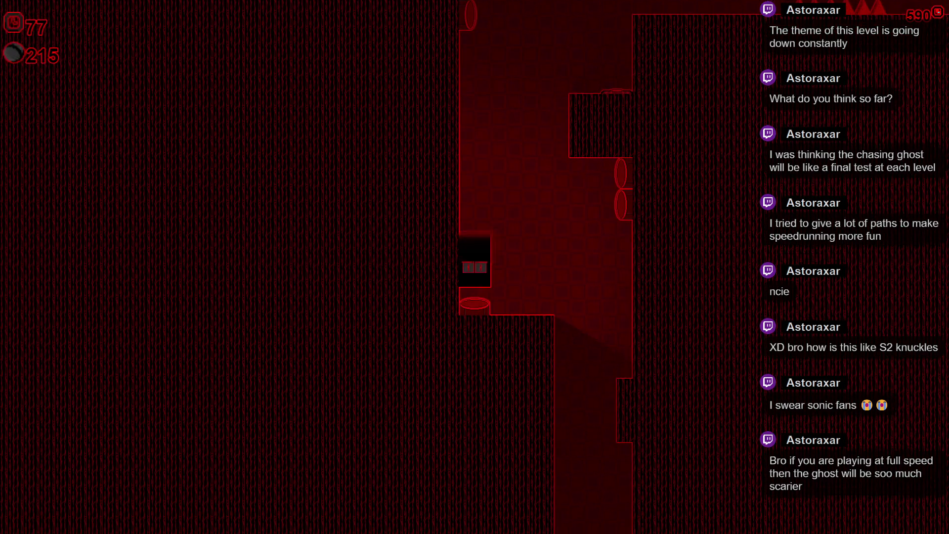
key("space")
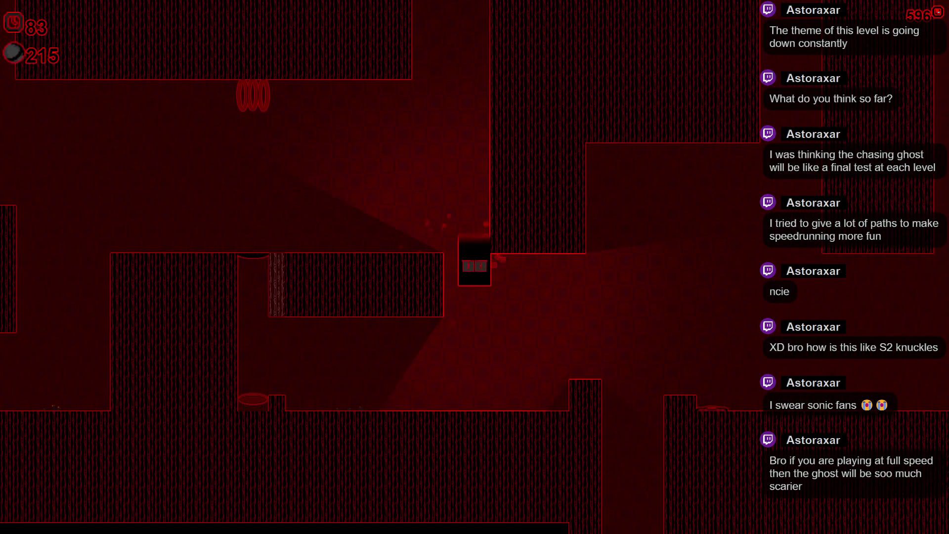
key("Right")
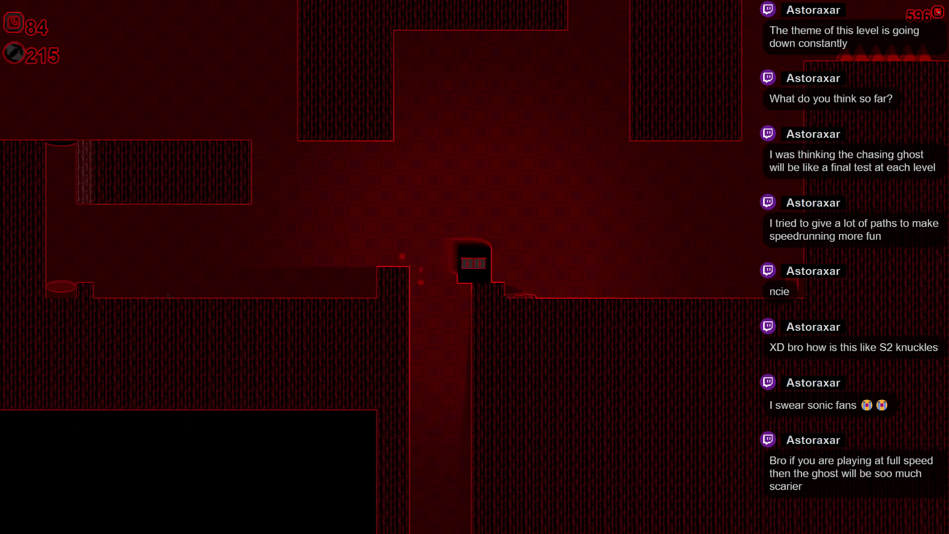
key("Right")
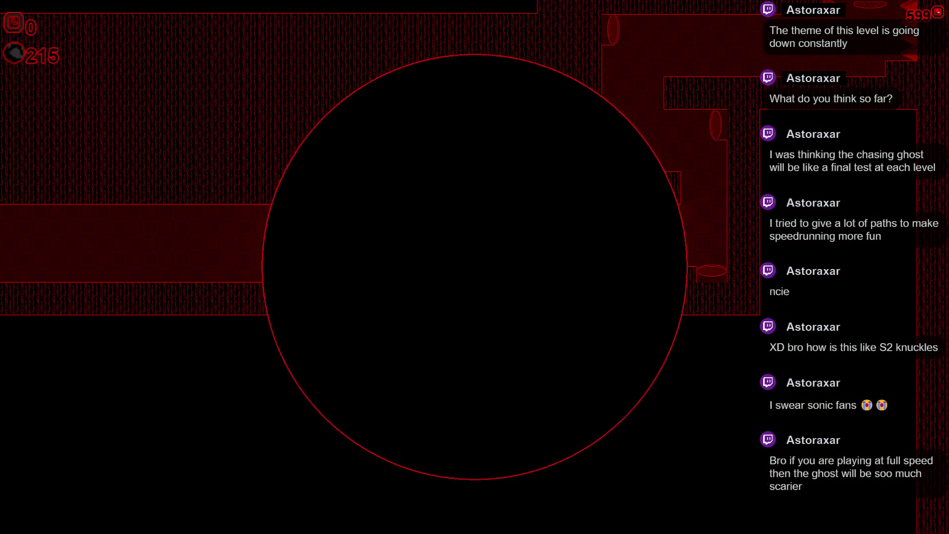
key("Right")
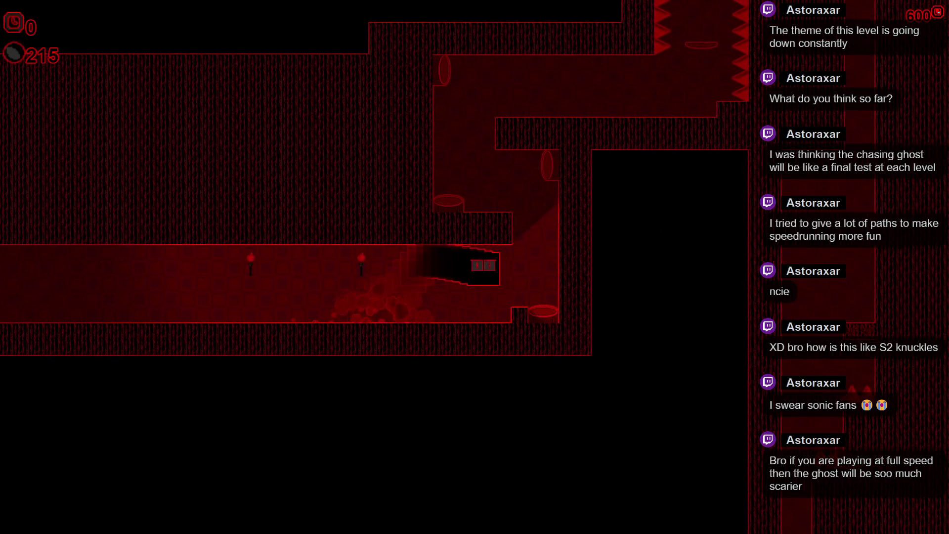
key("Up")
key("Right")
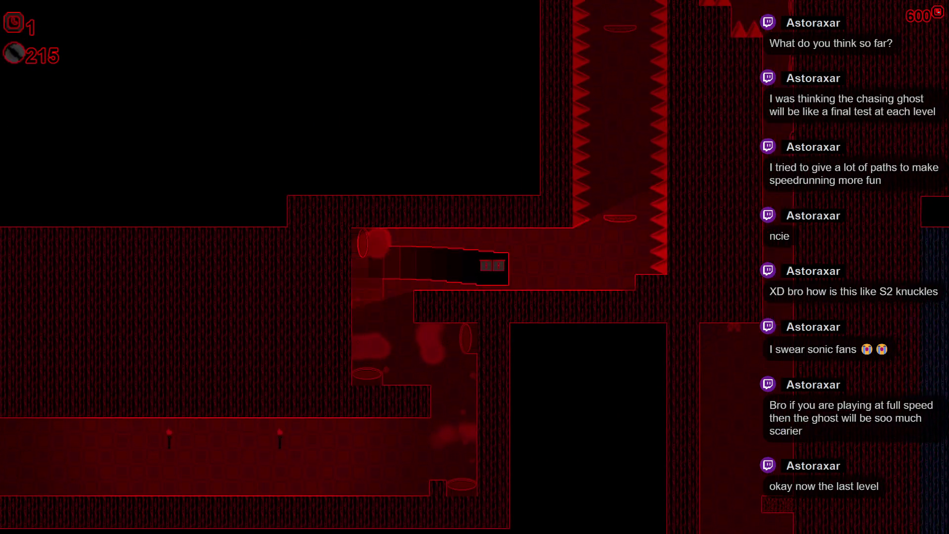
key("Up")
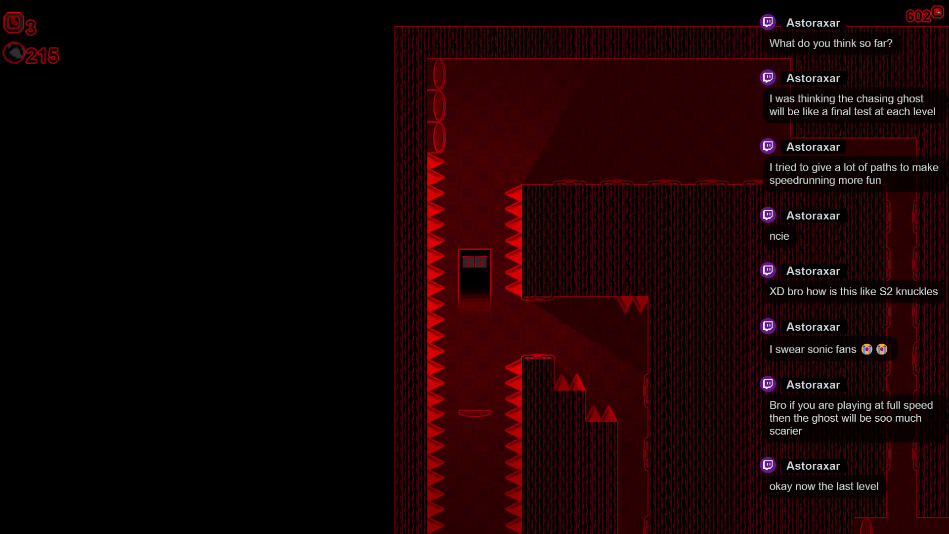
key("Down")
key("Up")
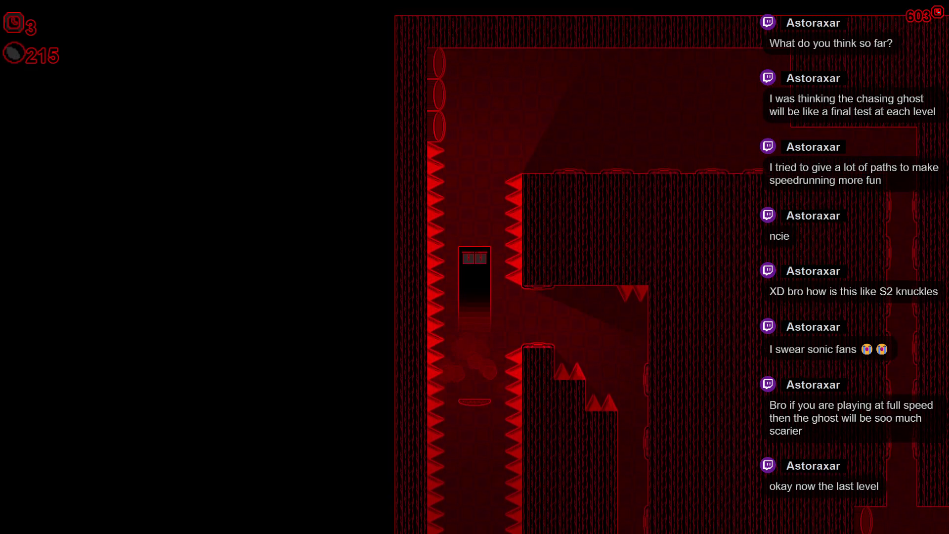
key("Right")
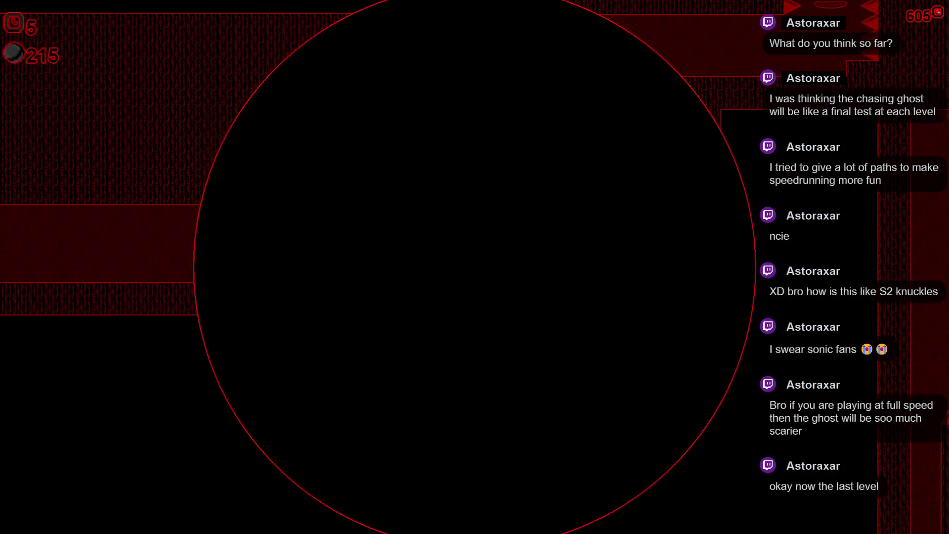
key("Right")
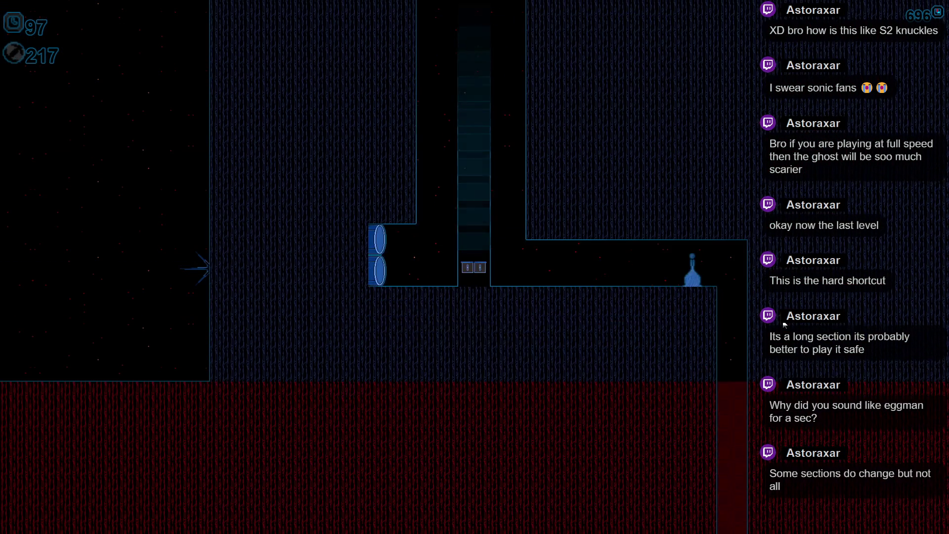
Step: Continue through the spiked and red rooms, collecting the second of the three keys
key("Left")
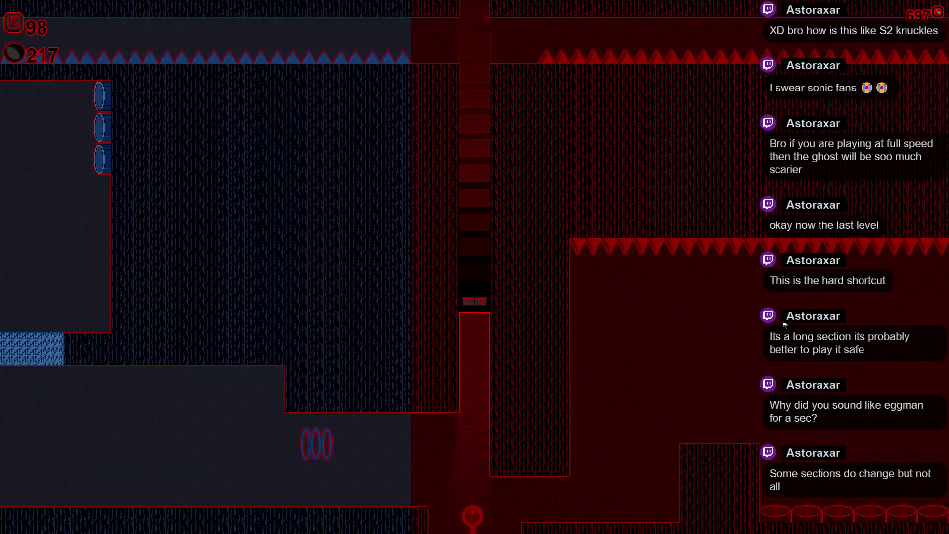
key("Right")
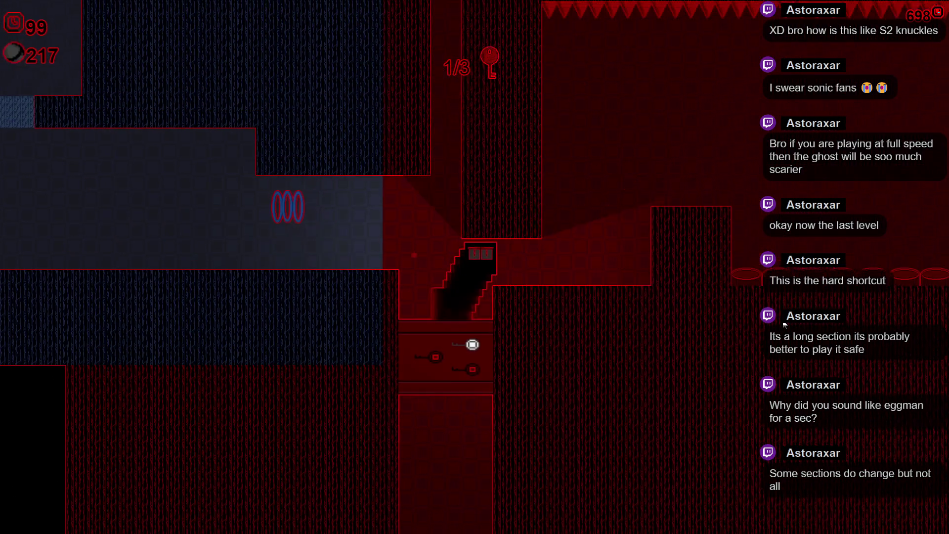
key("Right")
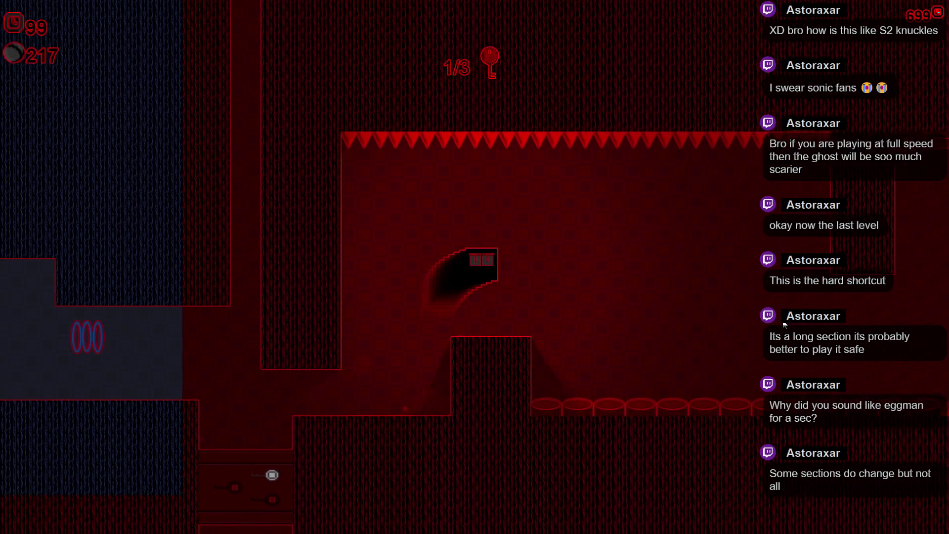
key("Right")
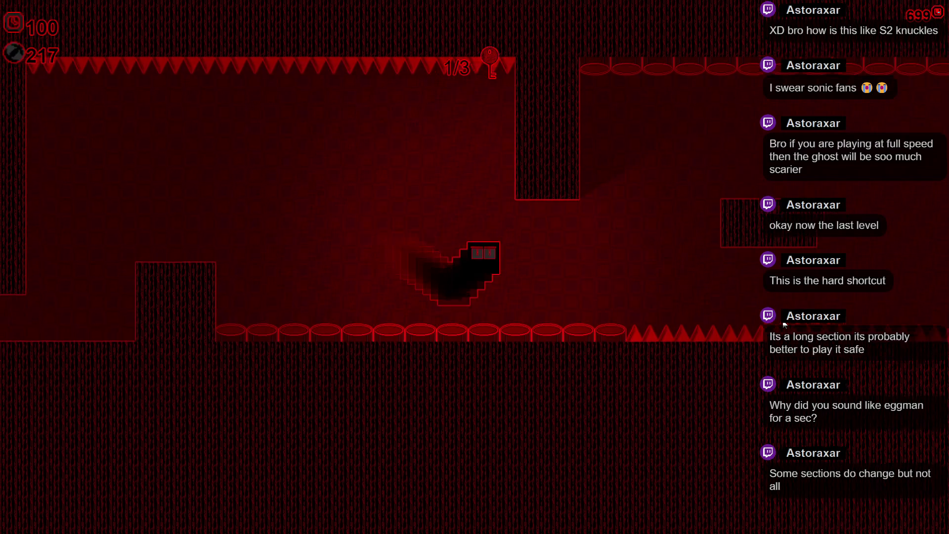
key("Right")
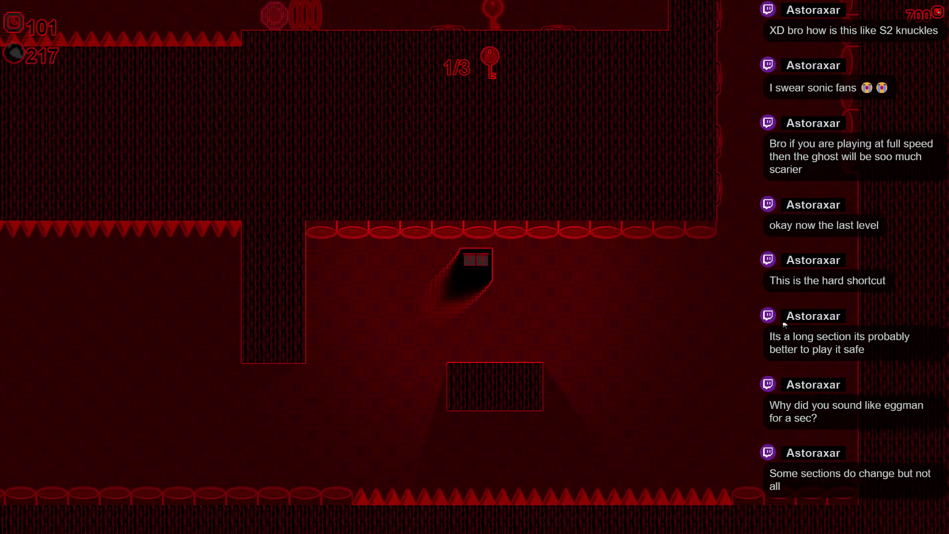
key("Right")
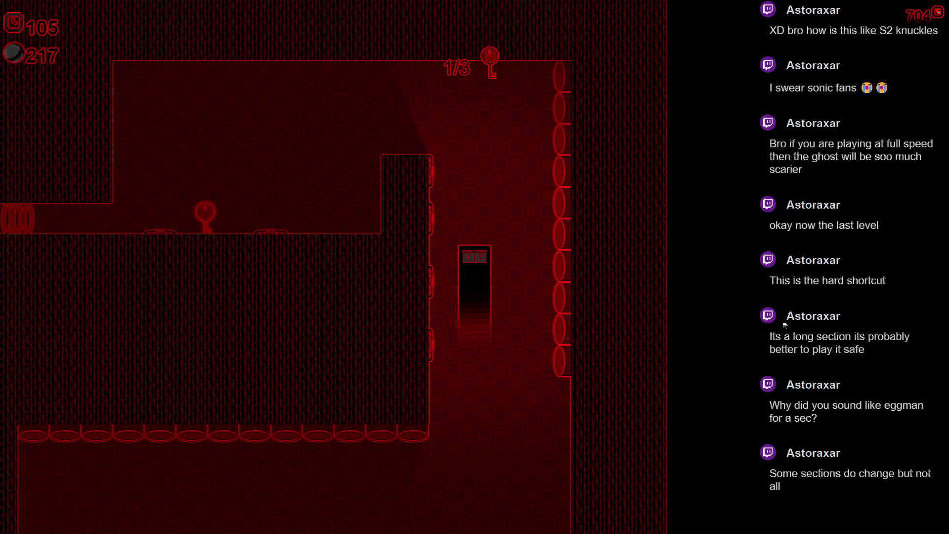
key("Left")
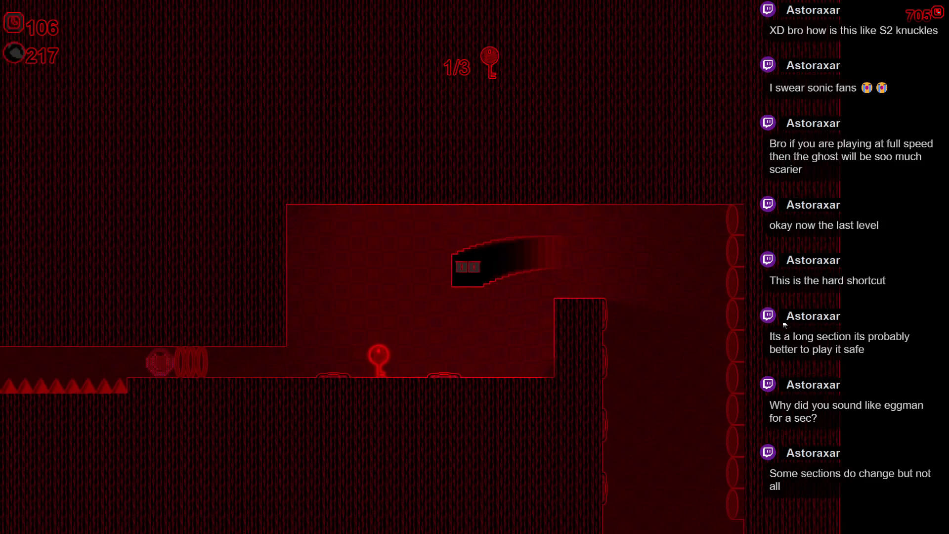
key("Left")
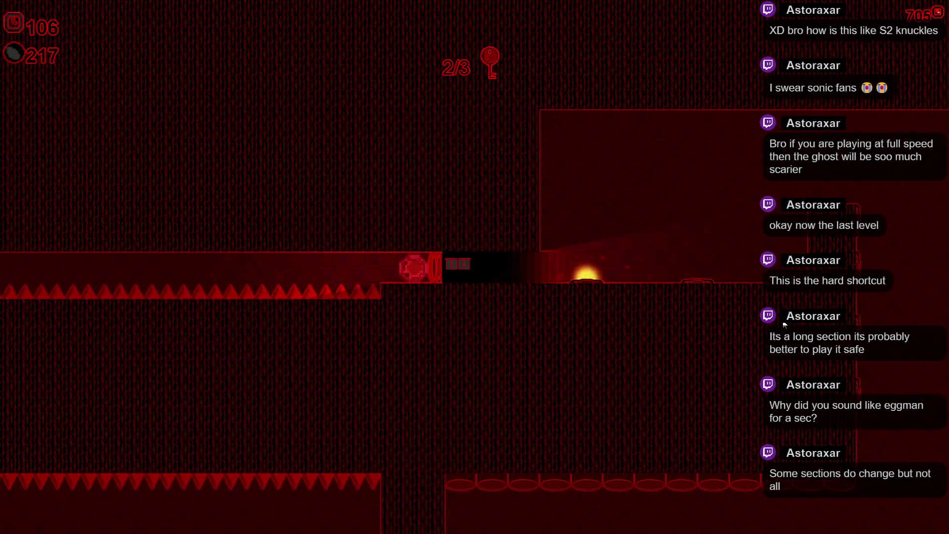
key("Left")
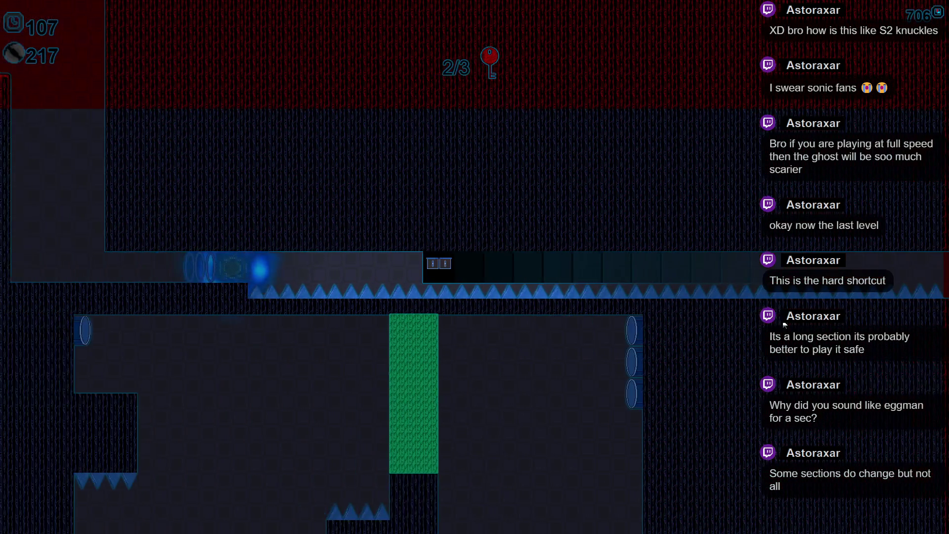
key("space")
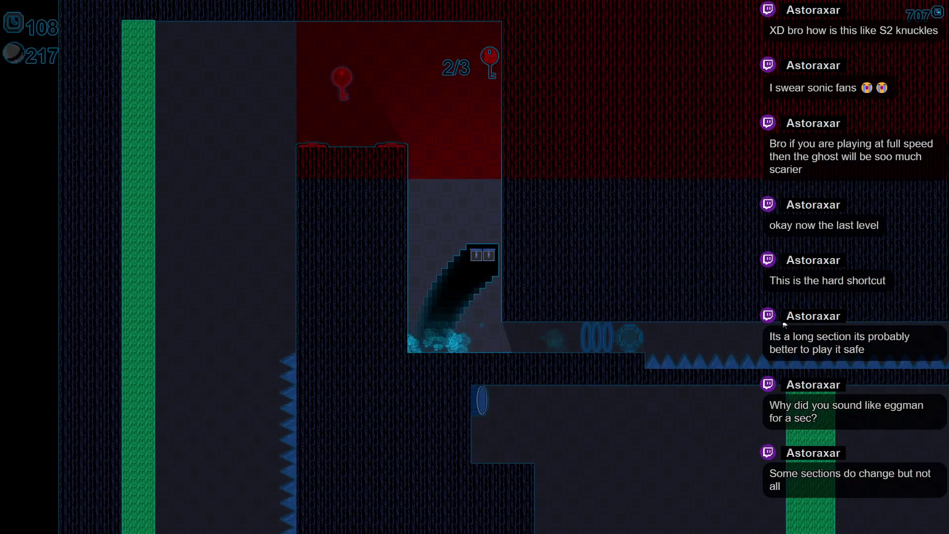
key("Left")
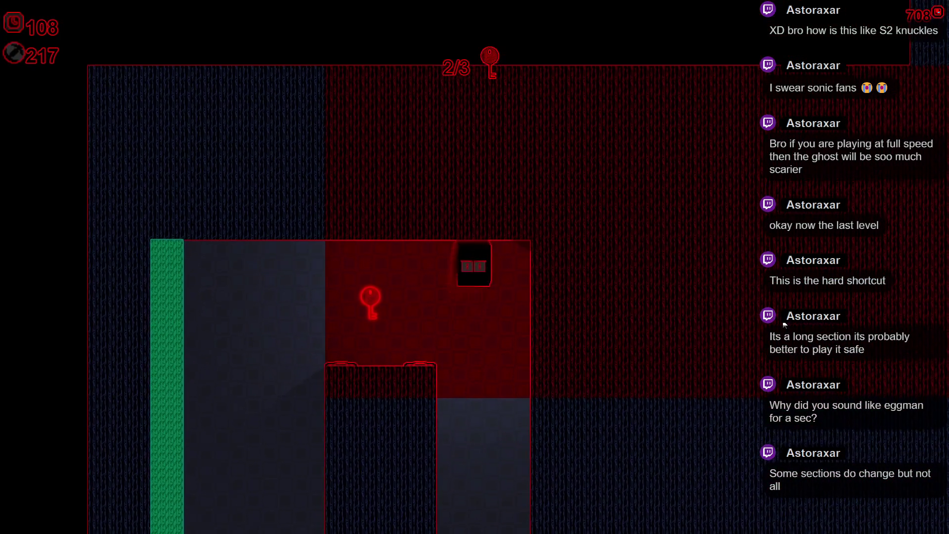
key("Left")
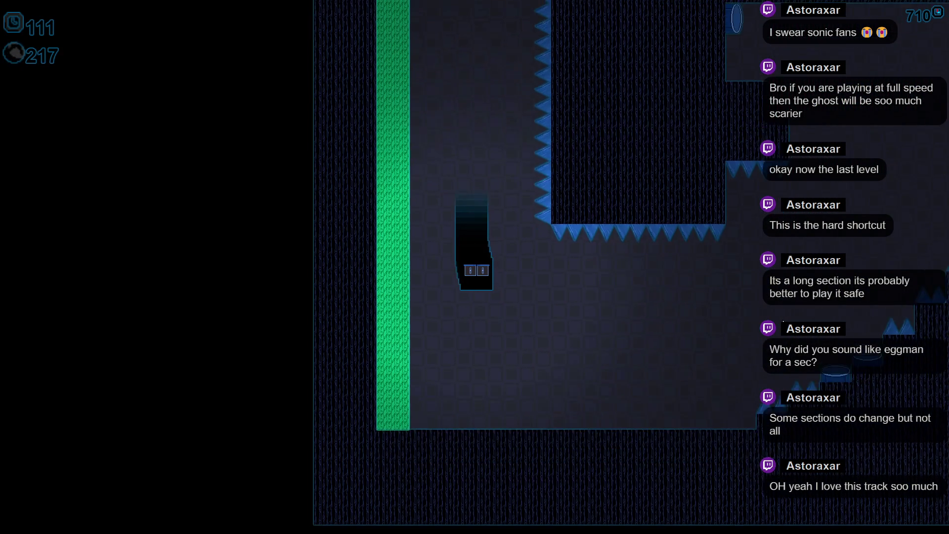
key("Right")
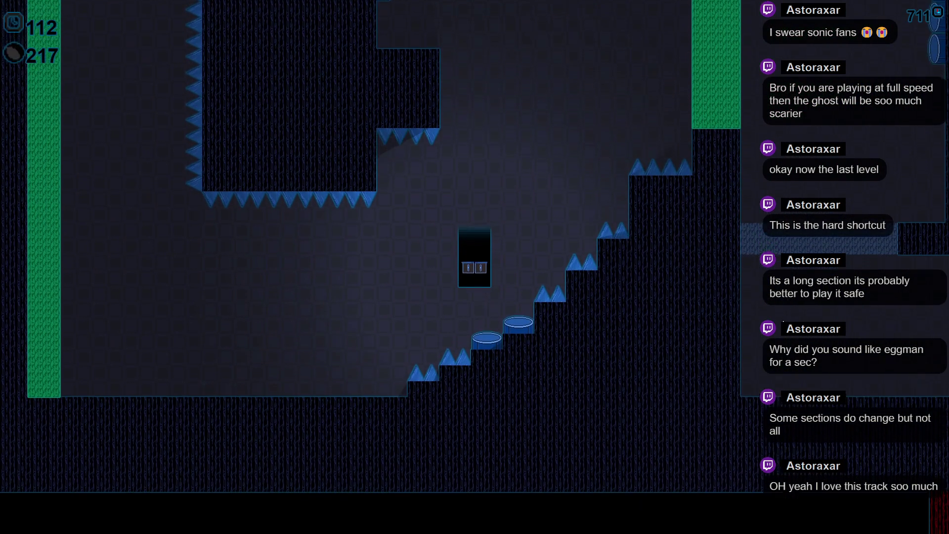
key("space")
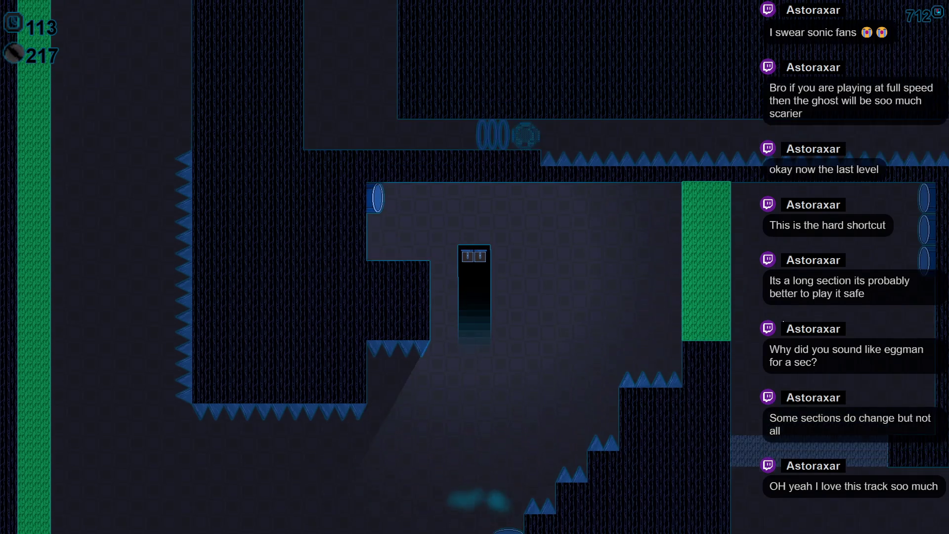
key("Left")
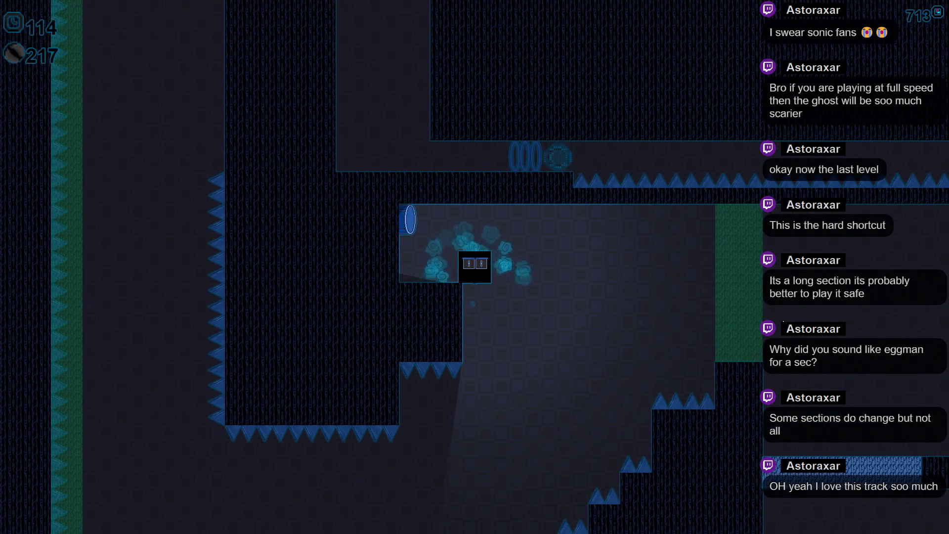
key("Right")
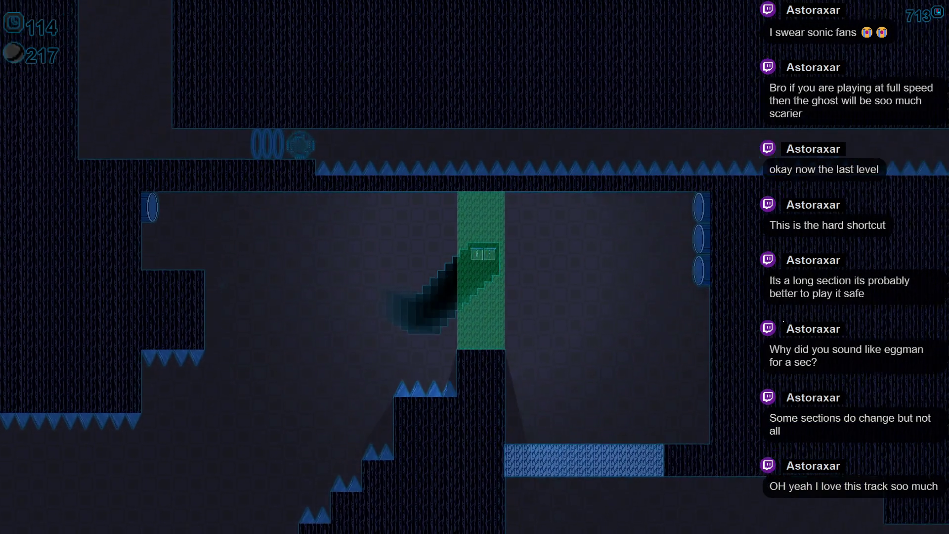
key("space")
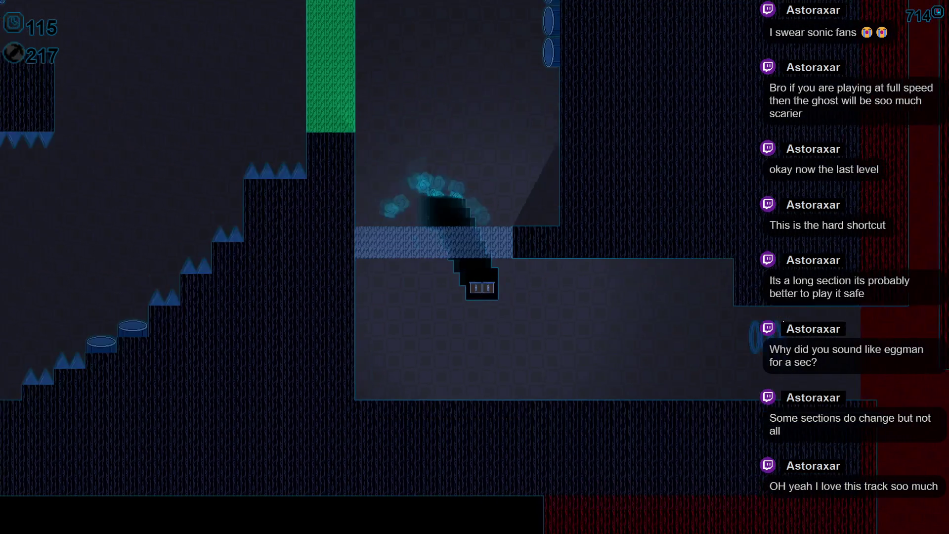
key("Right")
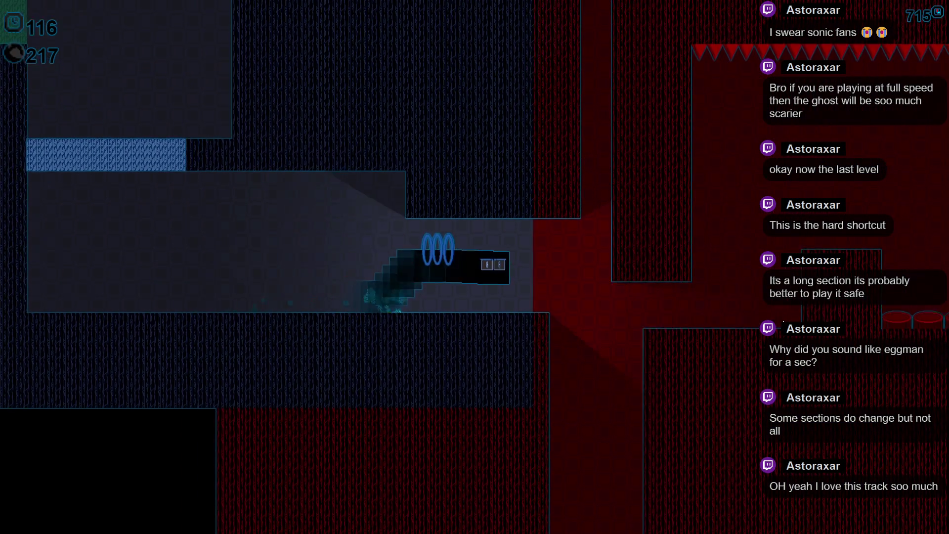
key("Right")
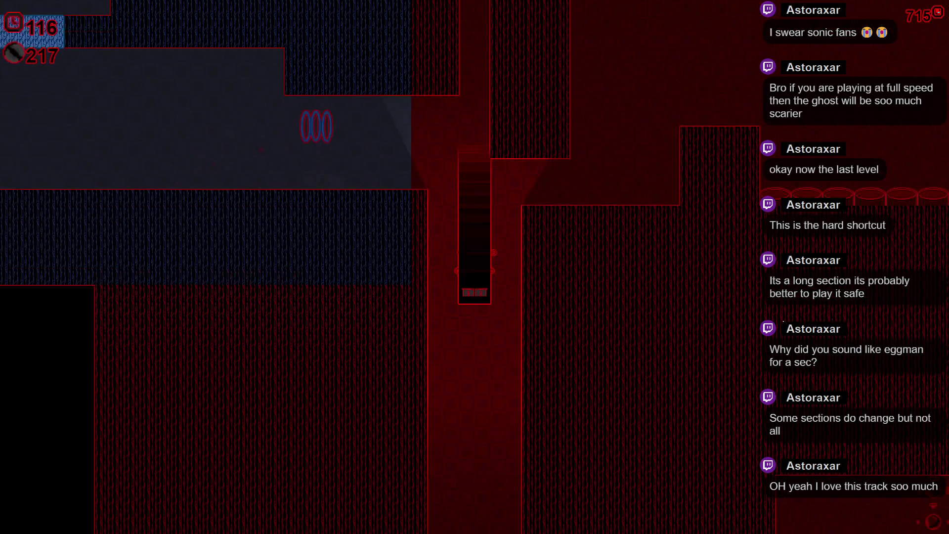
key("space")
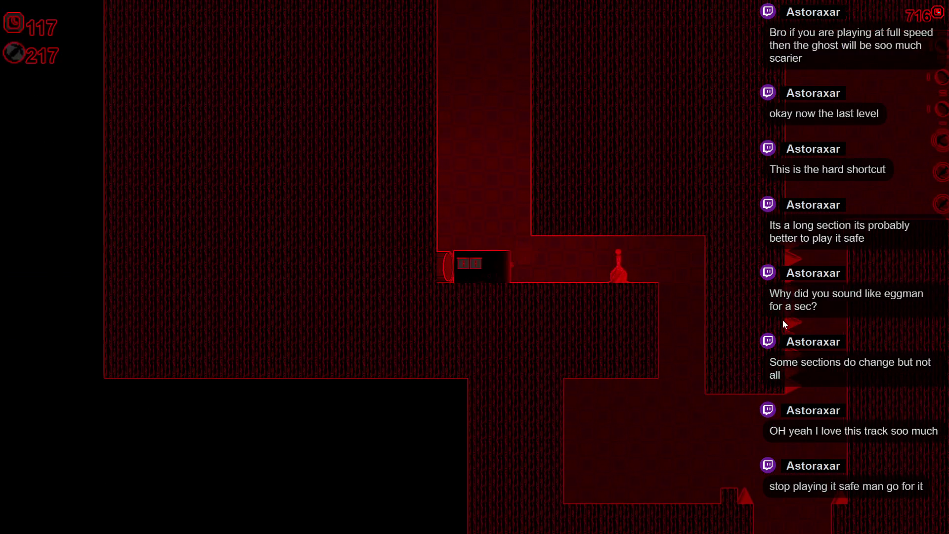
key("Right")
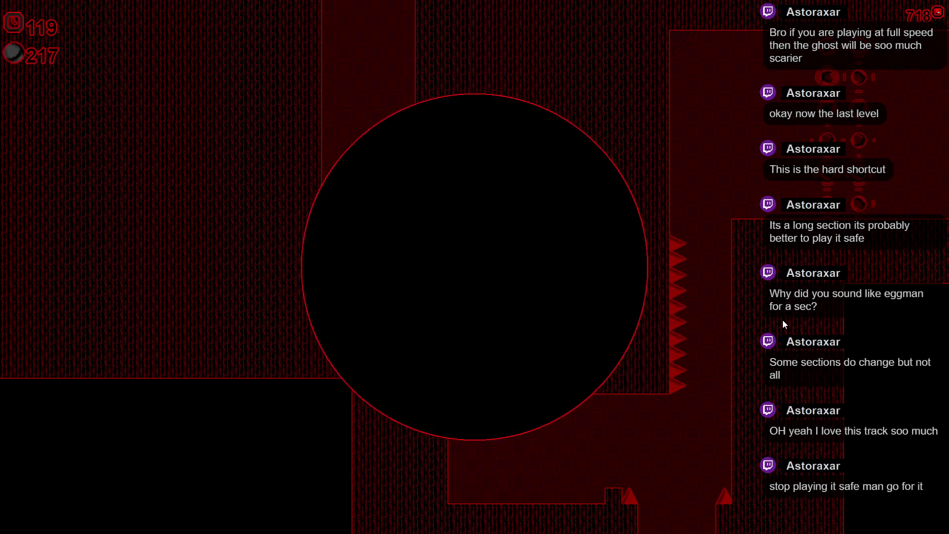
key("Right")
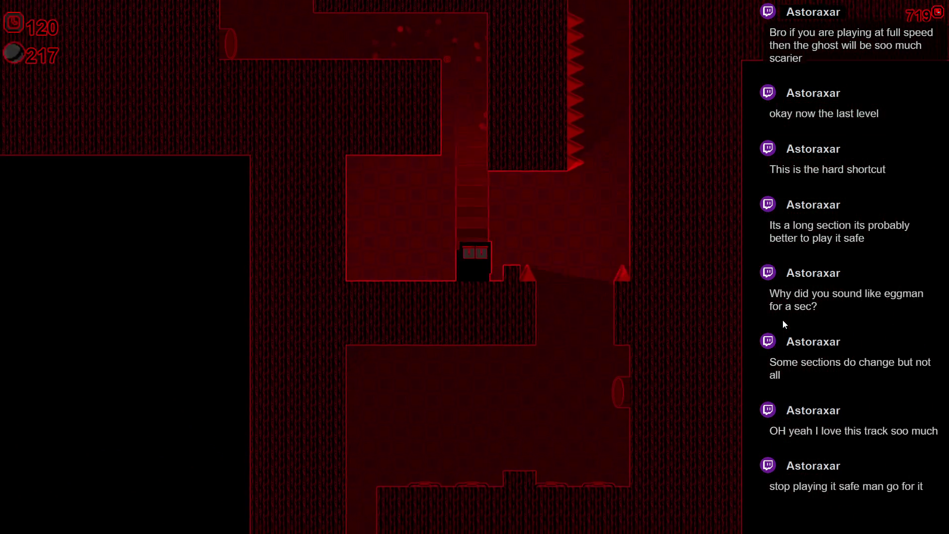
key("space")
key("space")
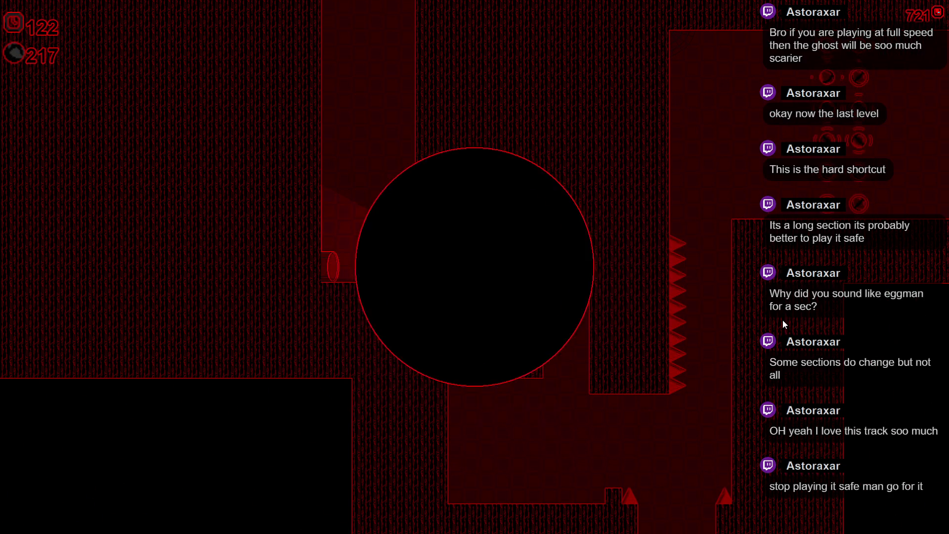
key("Right")
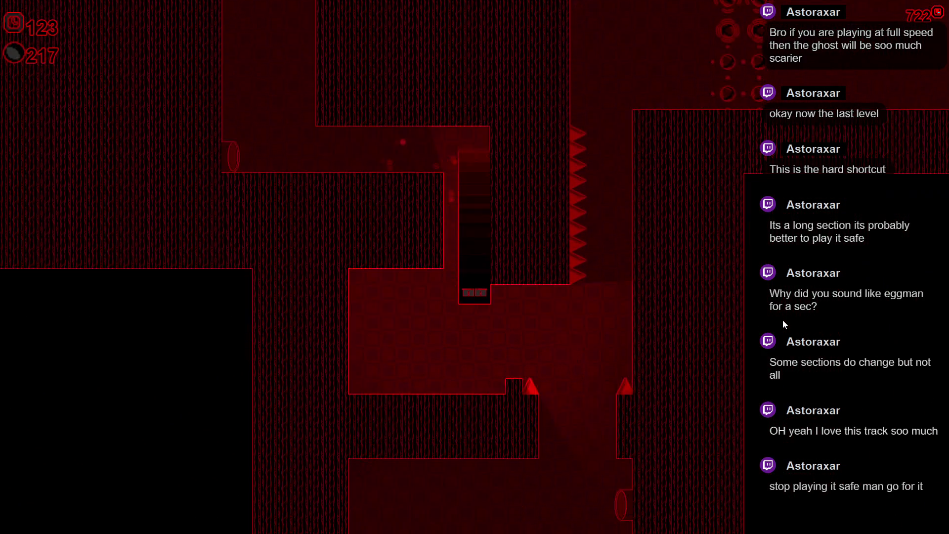
key("Right")
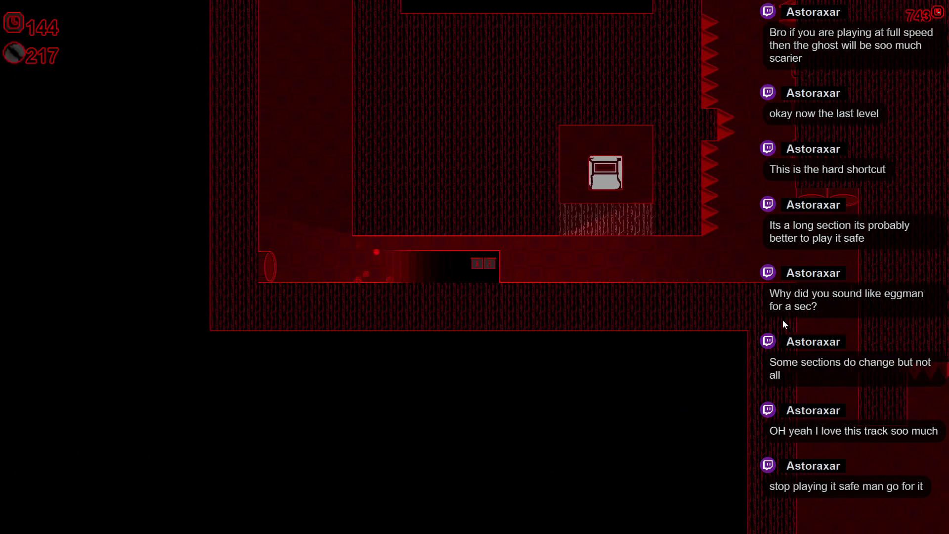
Step: Retry from spawn and guide the player through the spike room, portal and red maze
key("Right")
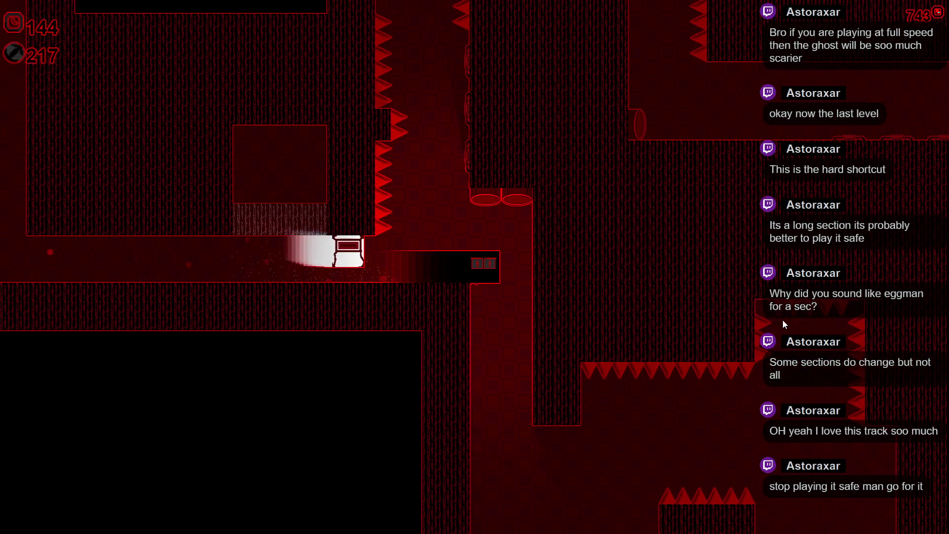
key("Right")
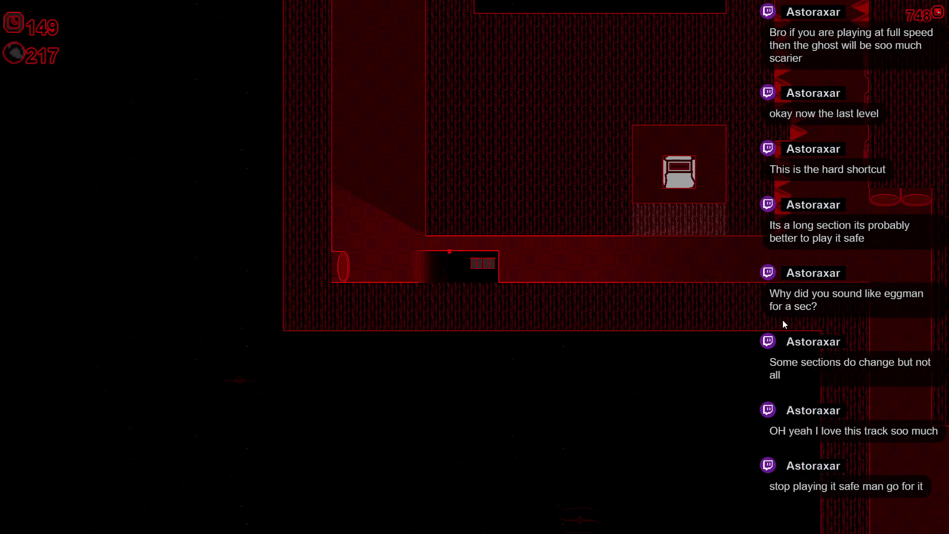
key("Right")
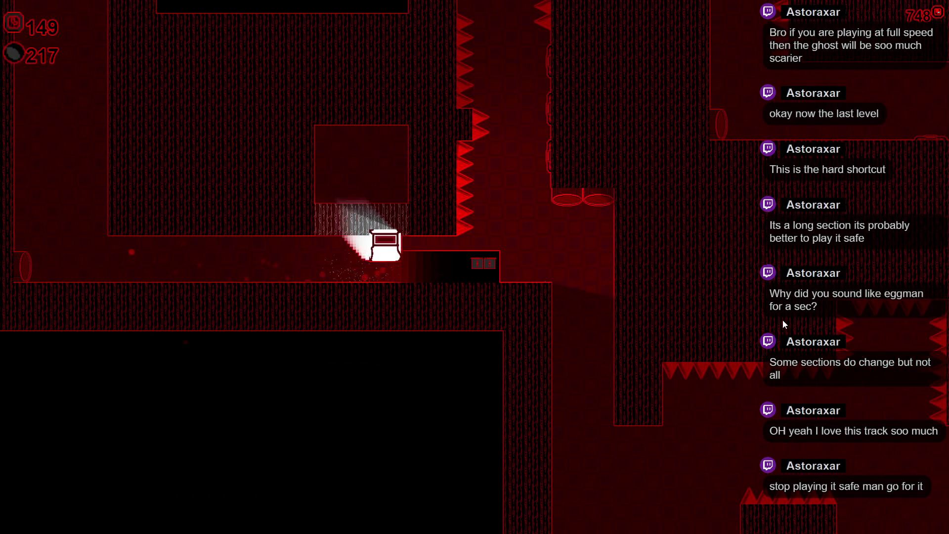
key("space")
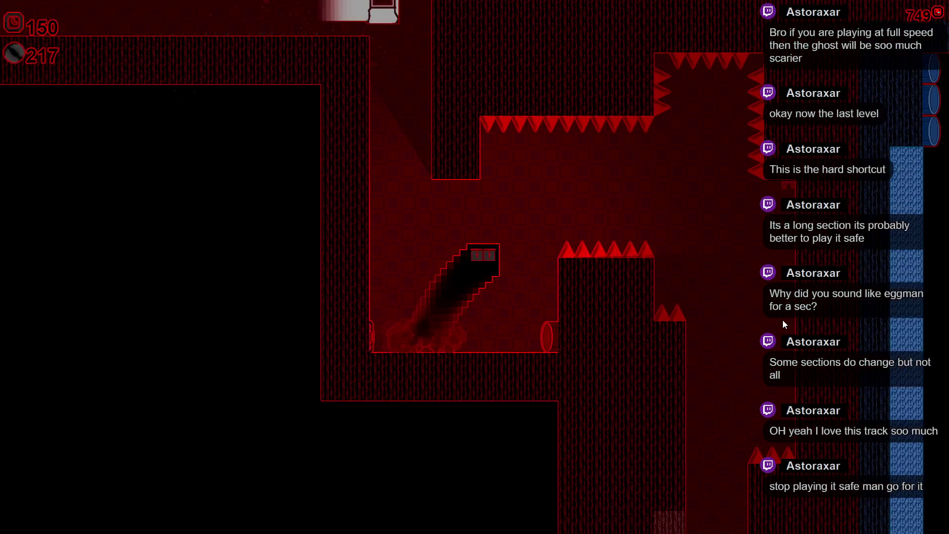
key("Right")
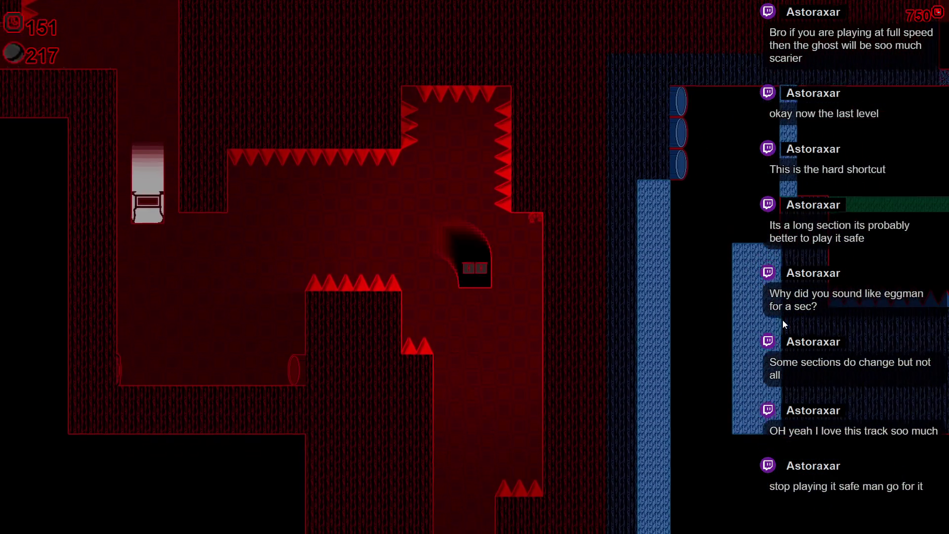
key("Right")
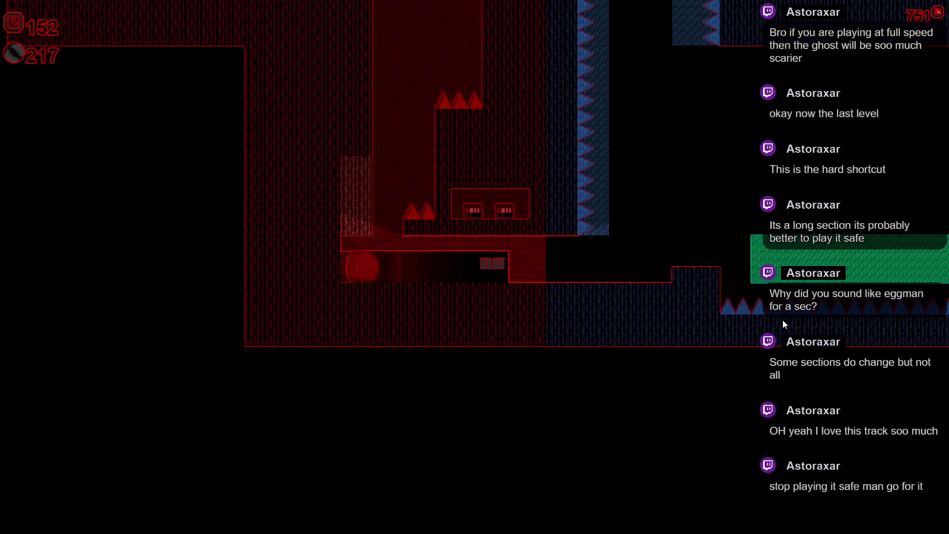
key("Right")
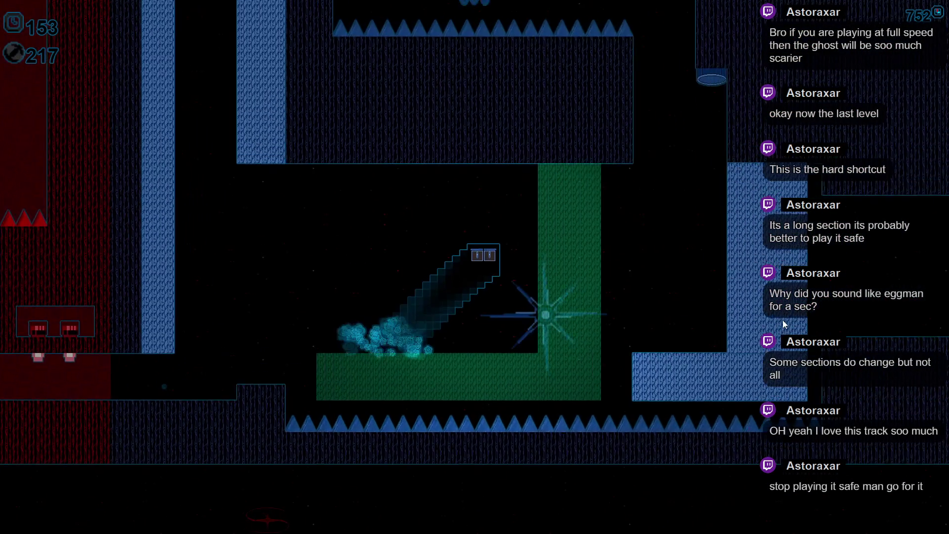
key("Right")
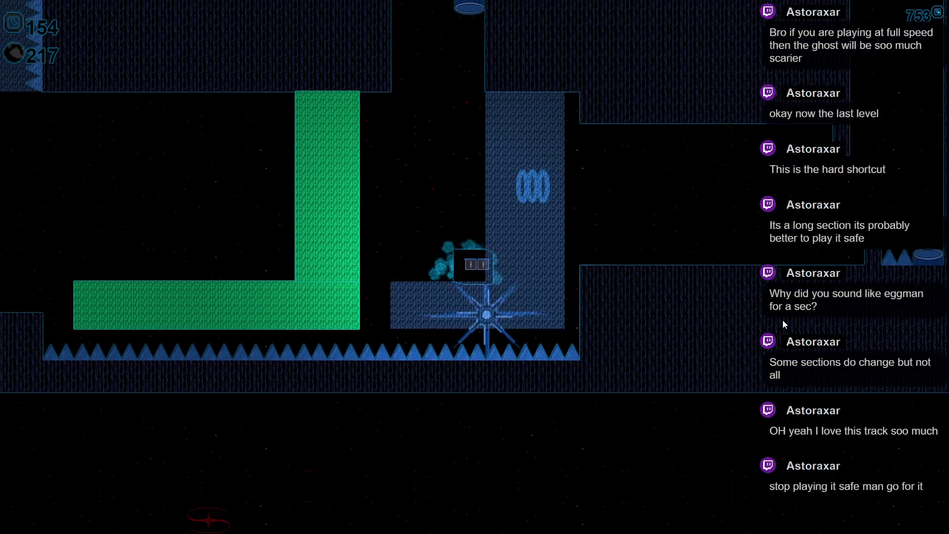
key("Right")
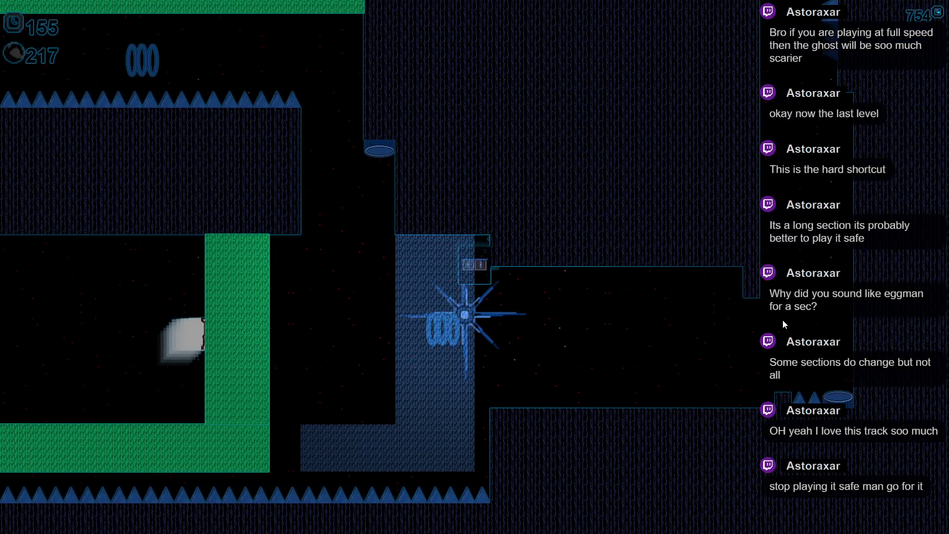
key("Right")
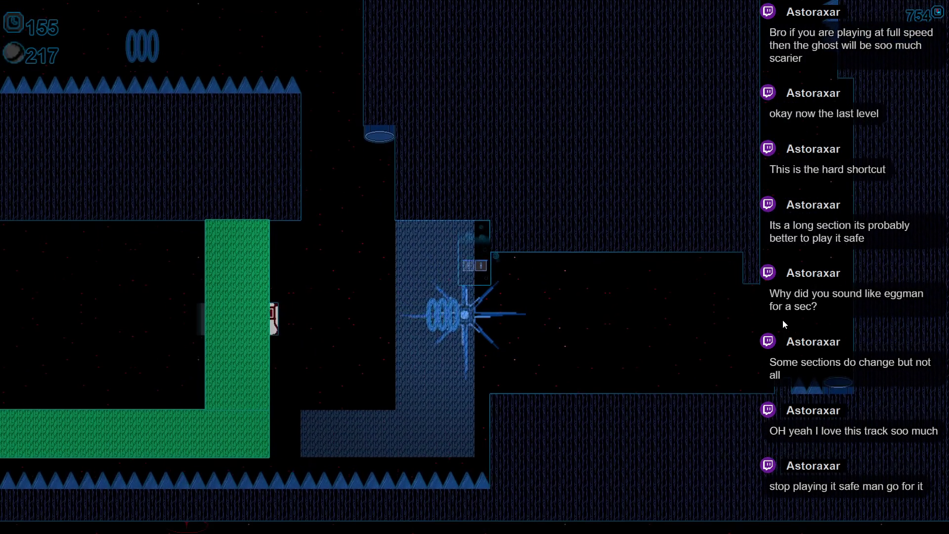
key("Right")
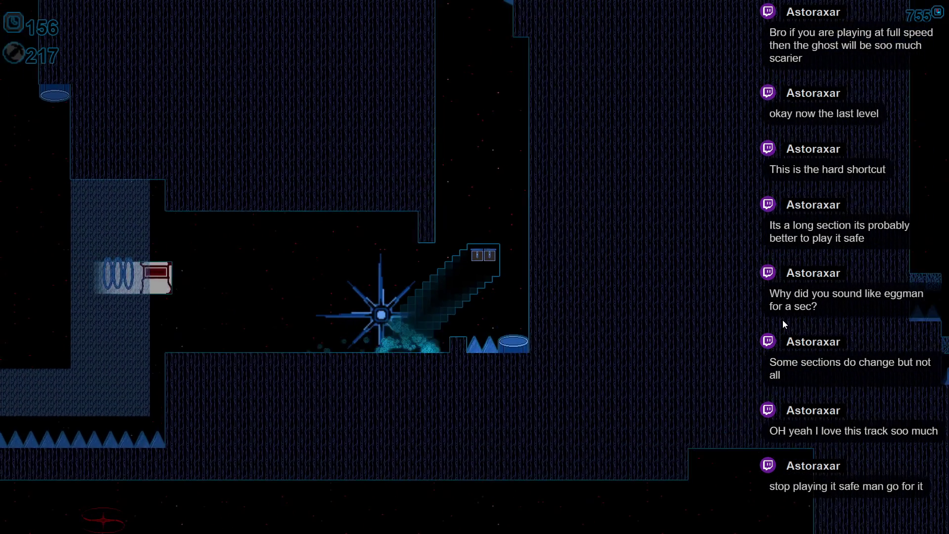
key("Right")
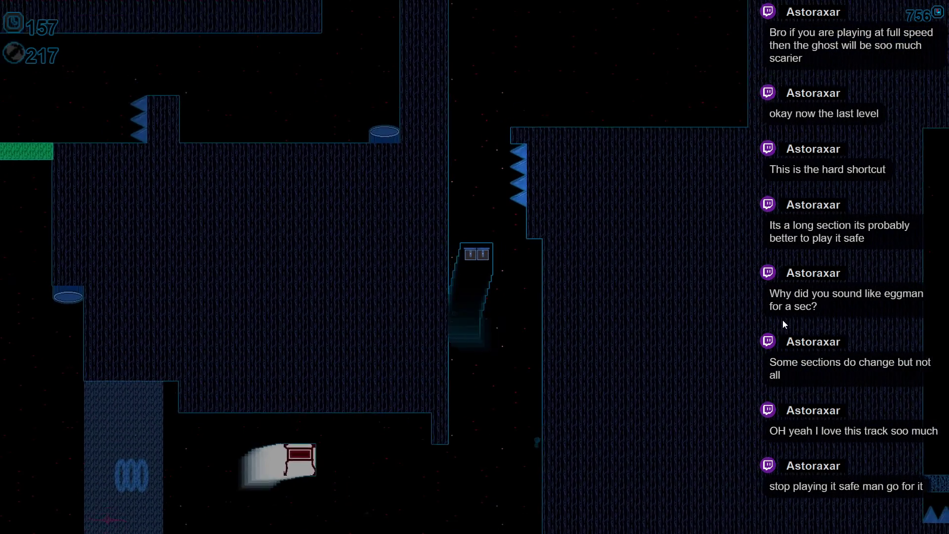
key("Up")
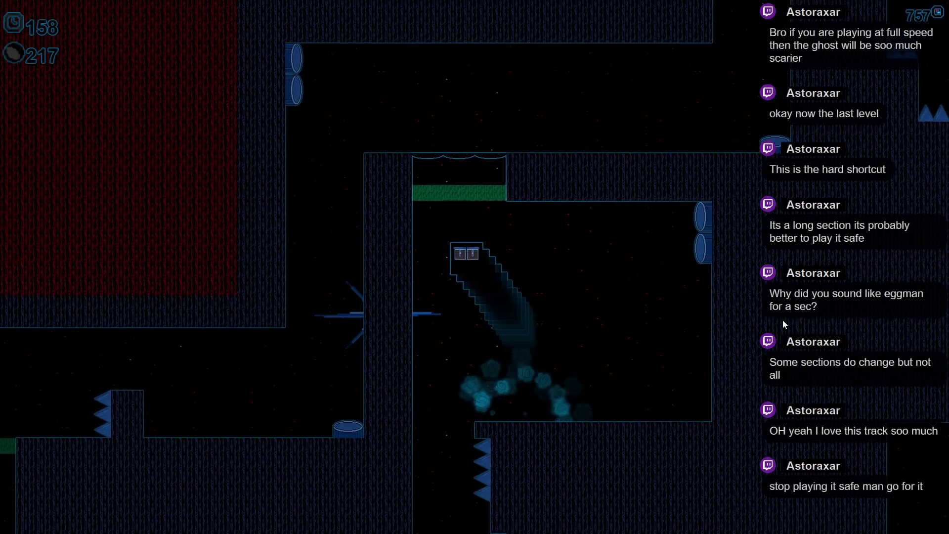
key("Up")
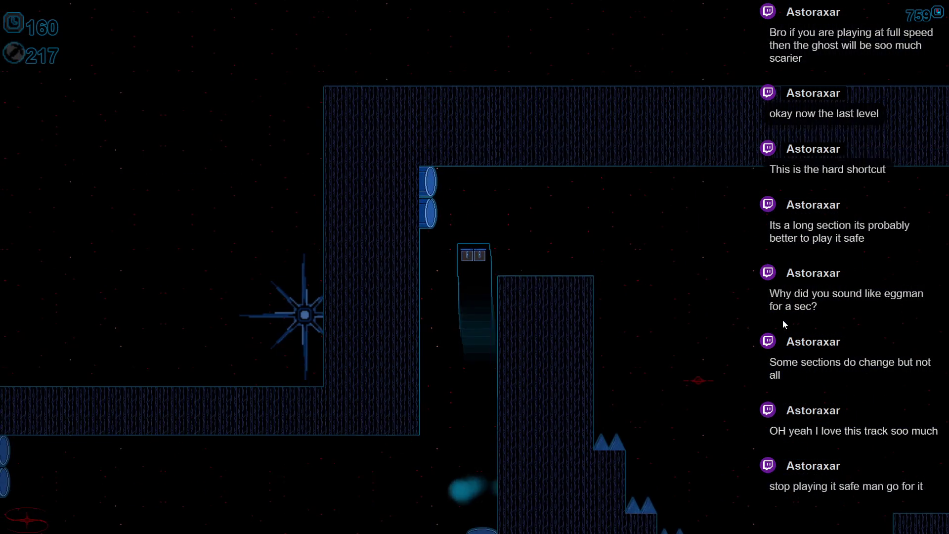
key("Right")
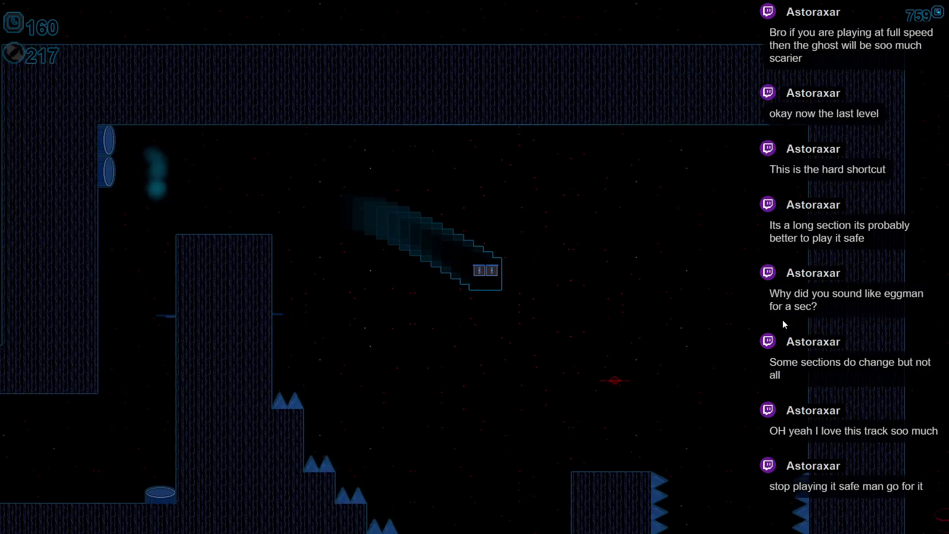
key("Right")
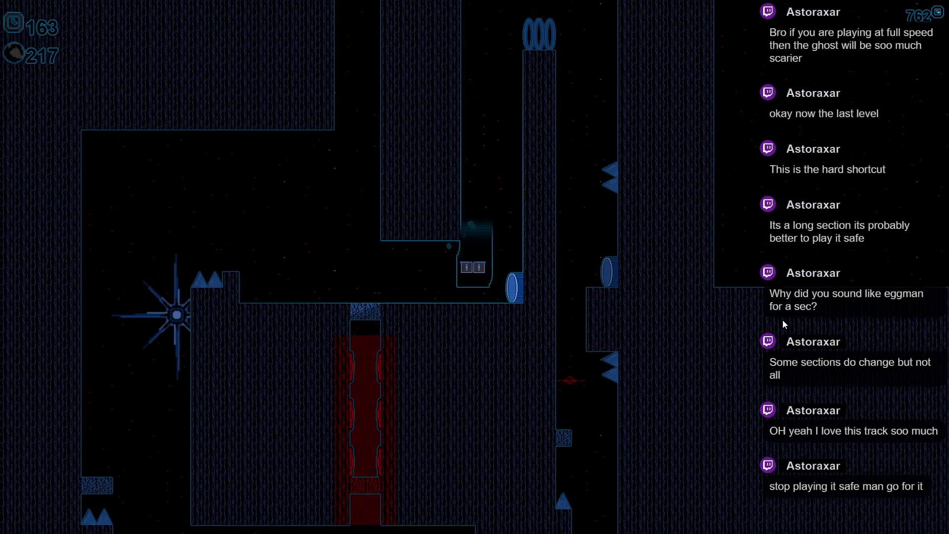
key("Left")
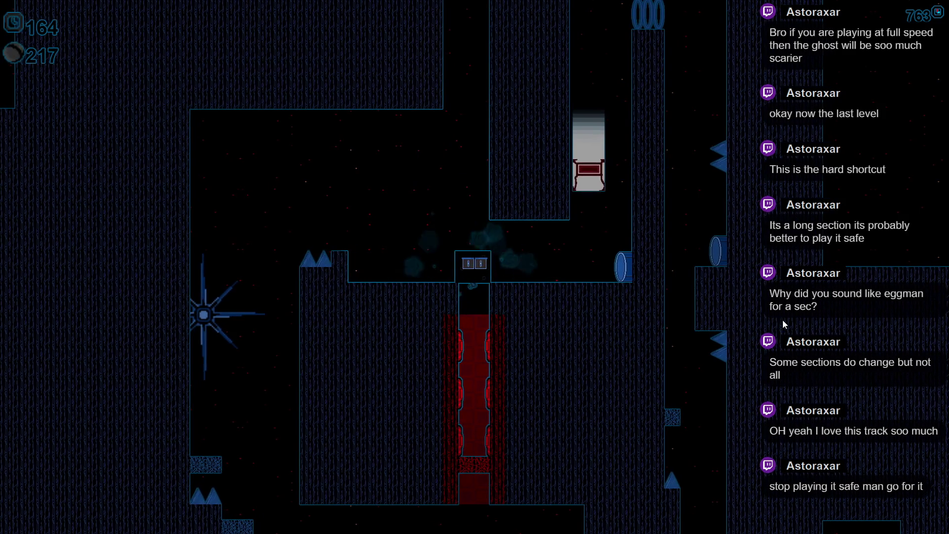
key("Left")
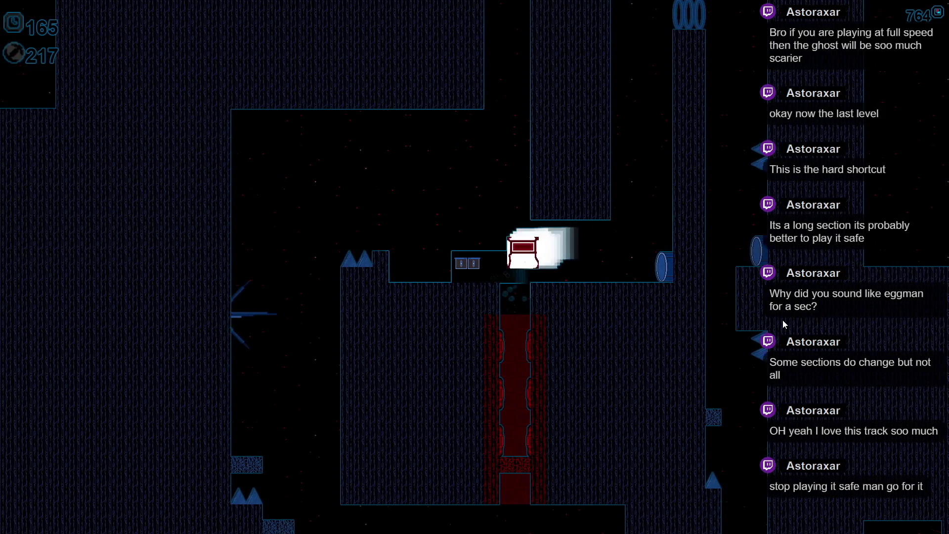
key("Left")
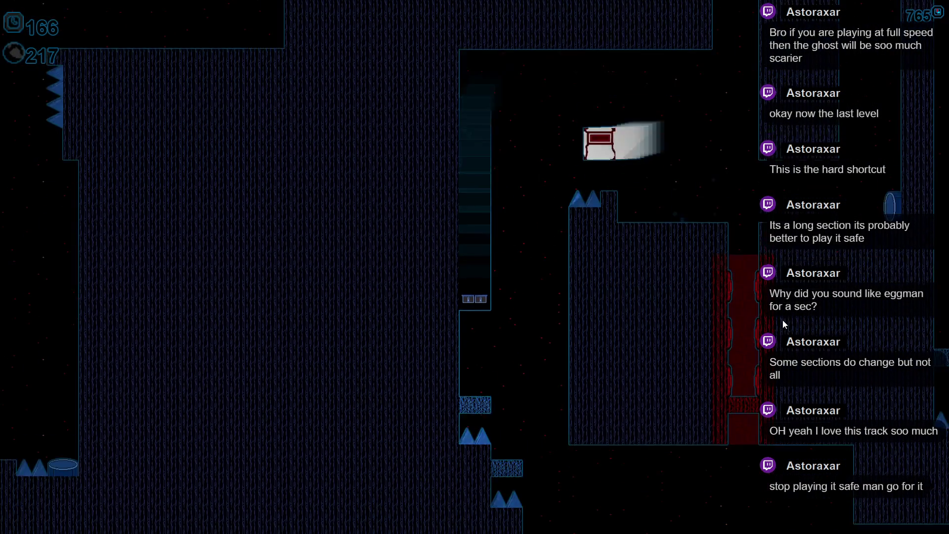
key("Left")
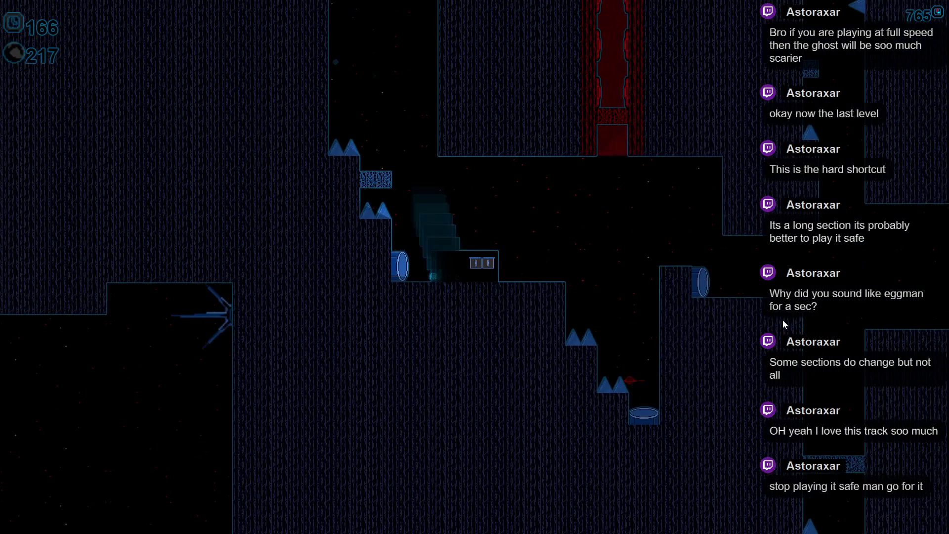
key("Right")
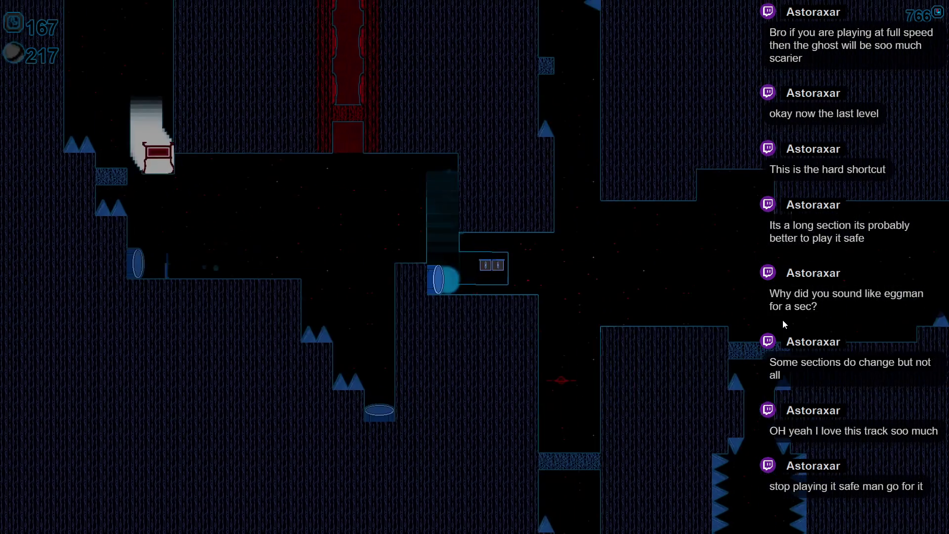
key("Right")
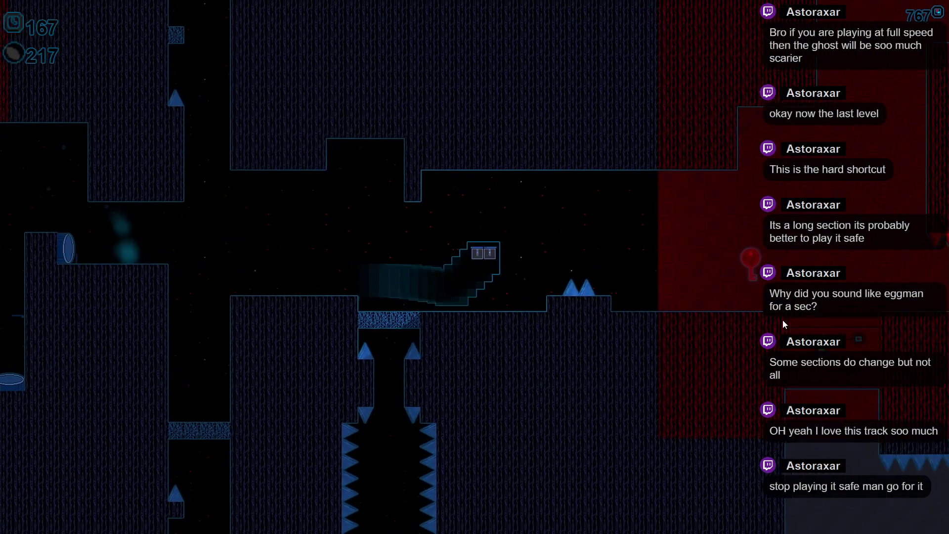
key("Right")
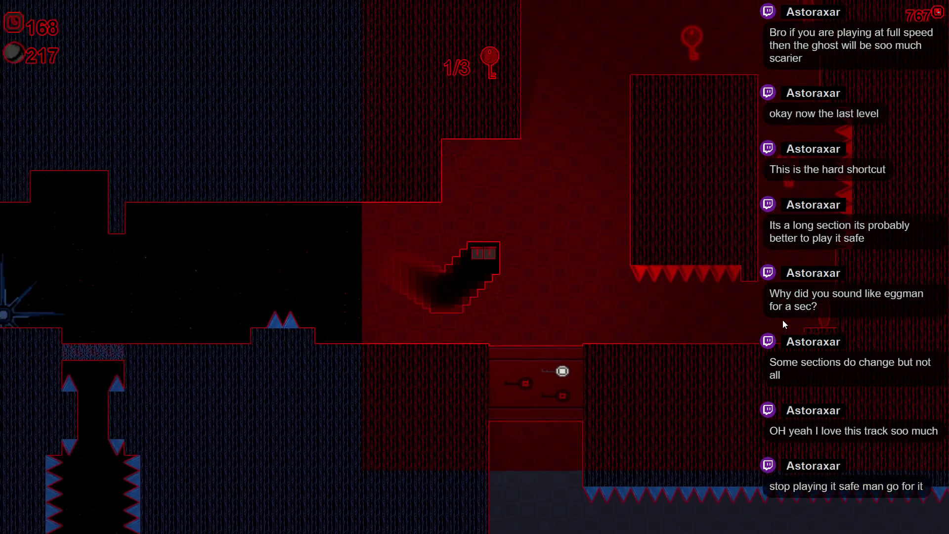
key("Right")
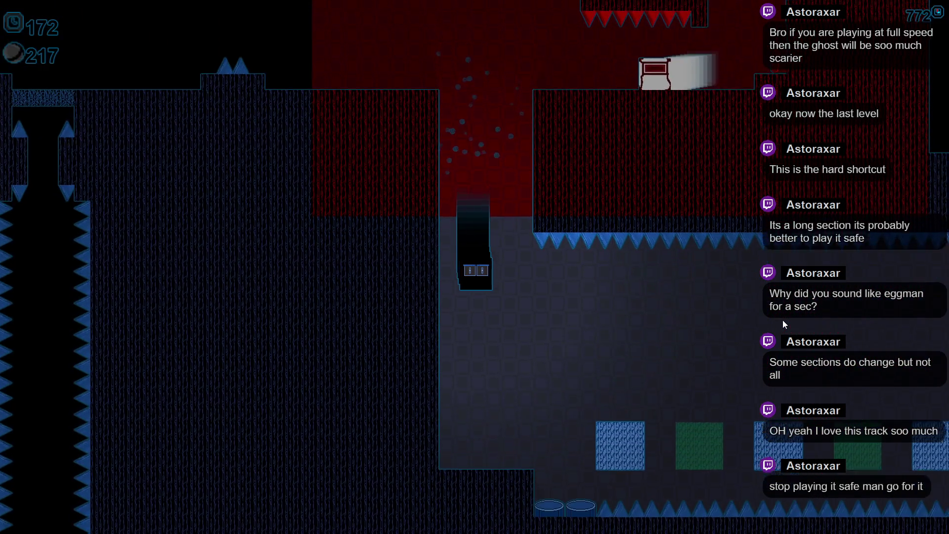
key("Right")
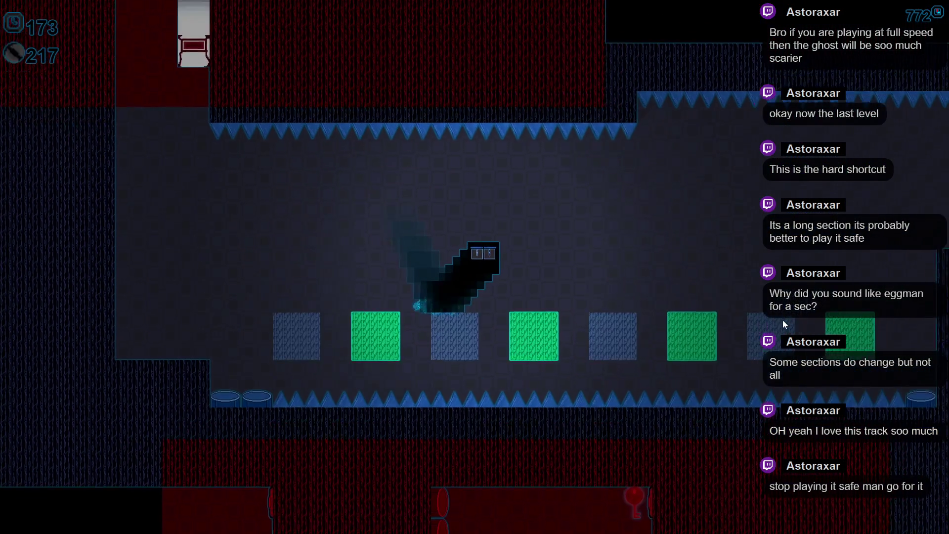
key("space")
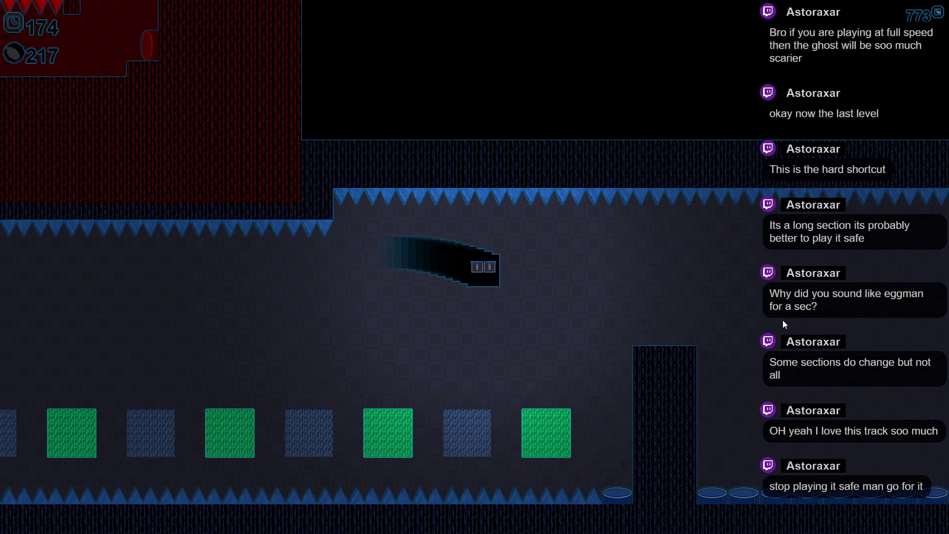
key("space")
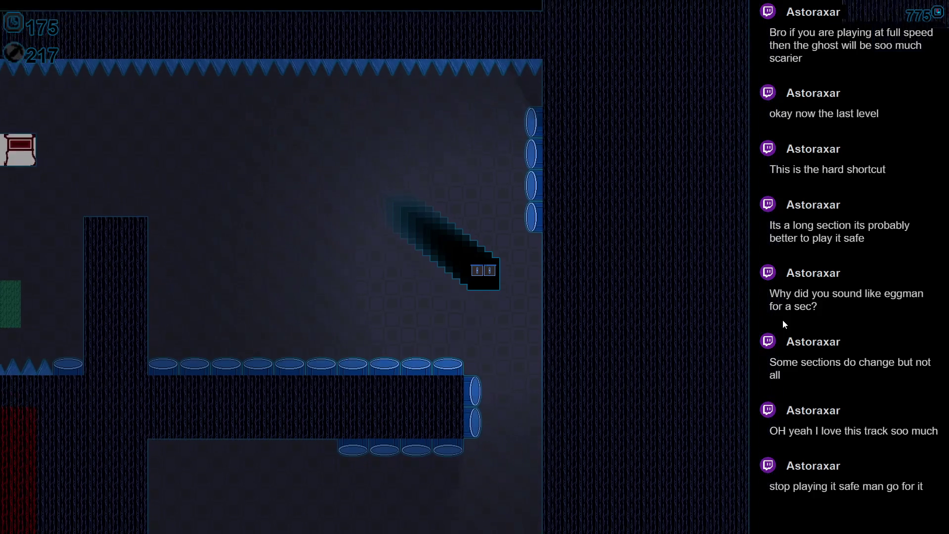
key("space")
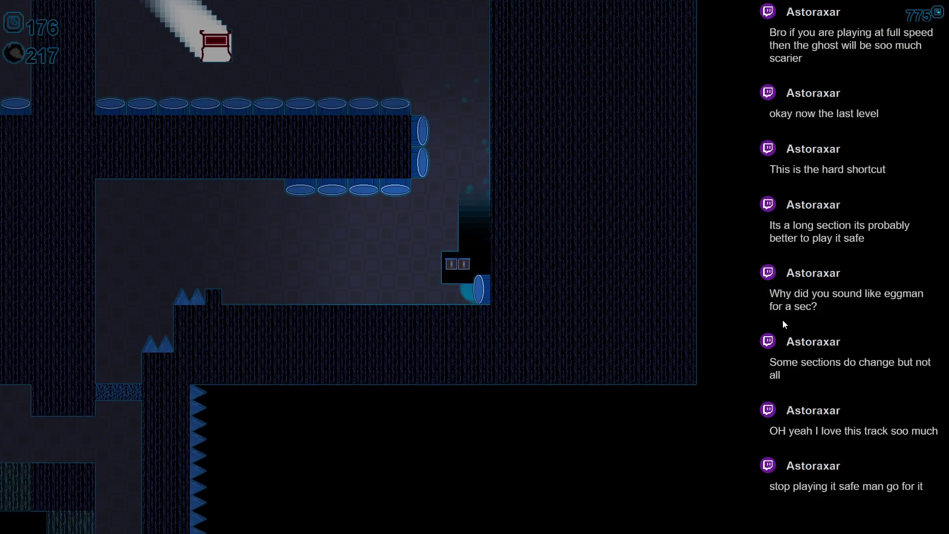
key("space")
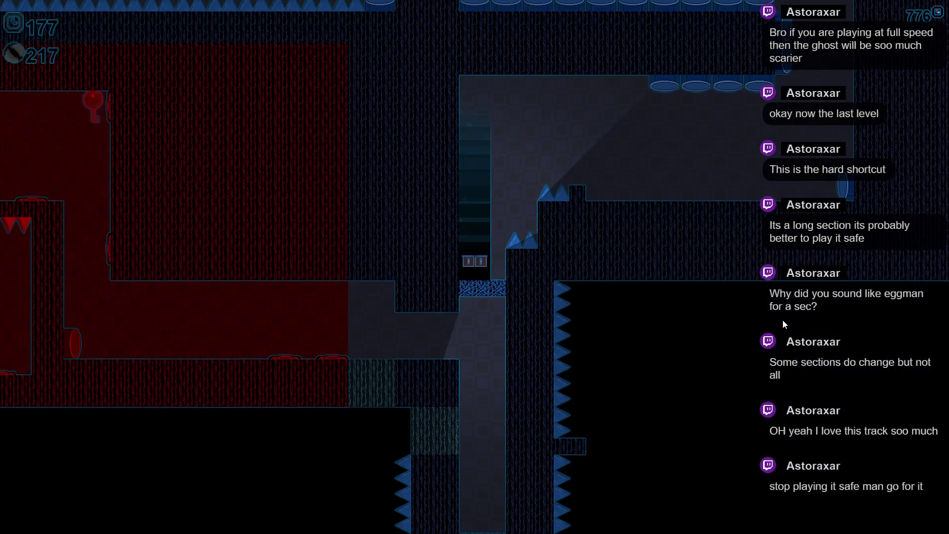
key("space")
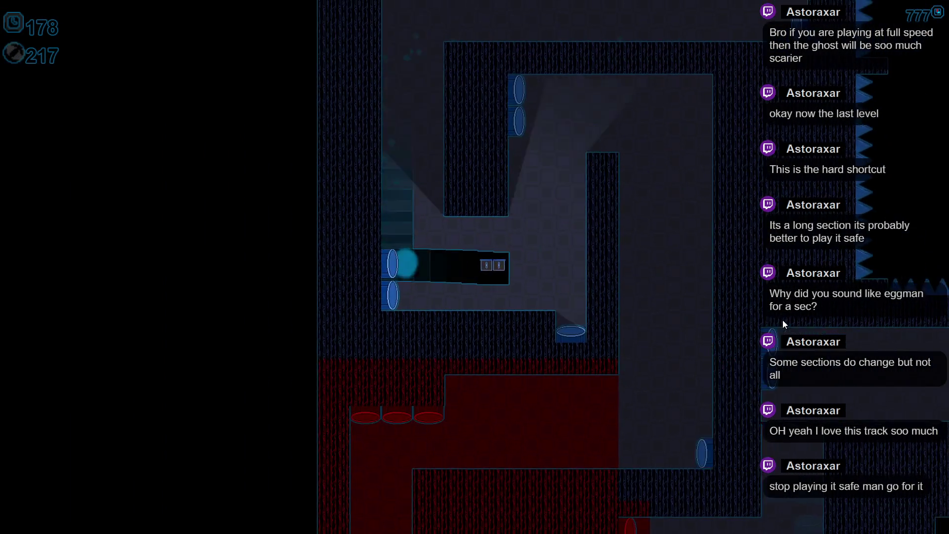
key("space")
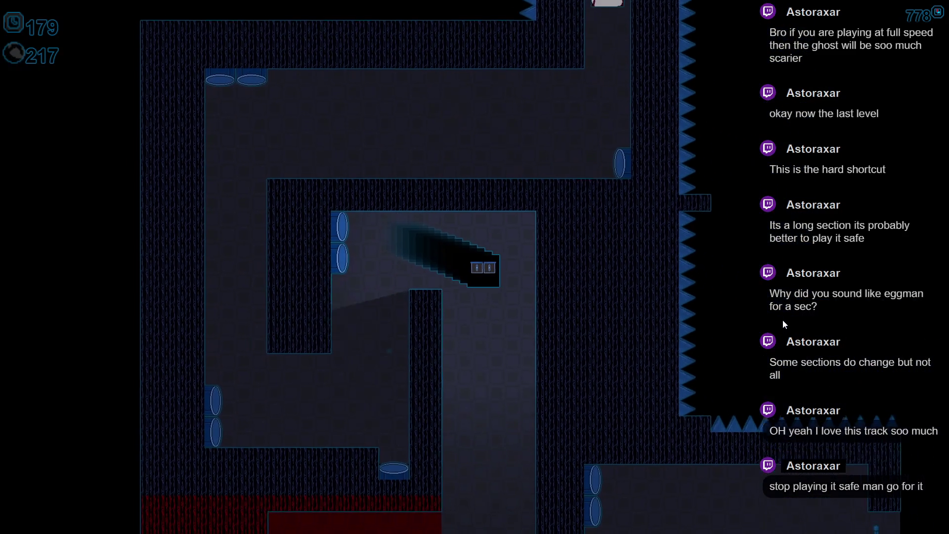
key("space")
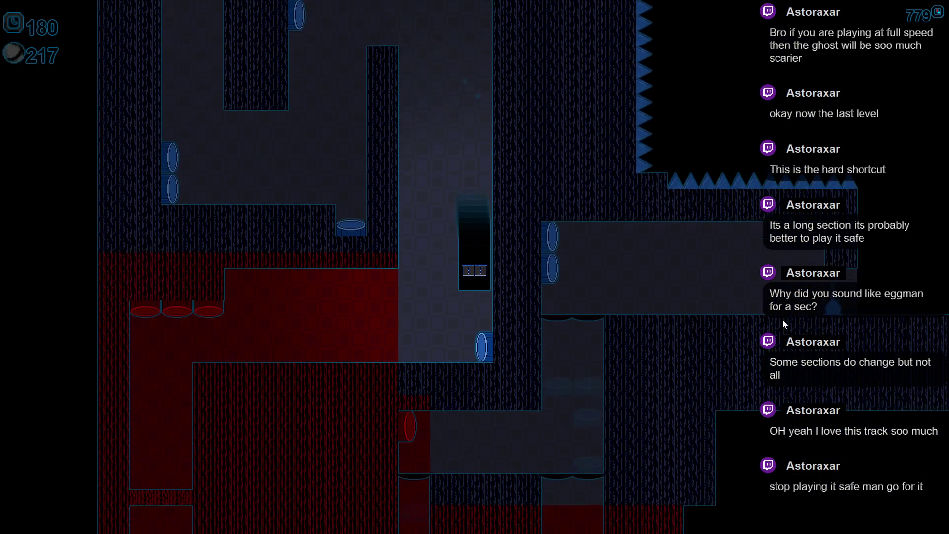
key("space")
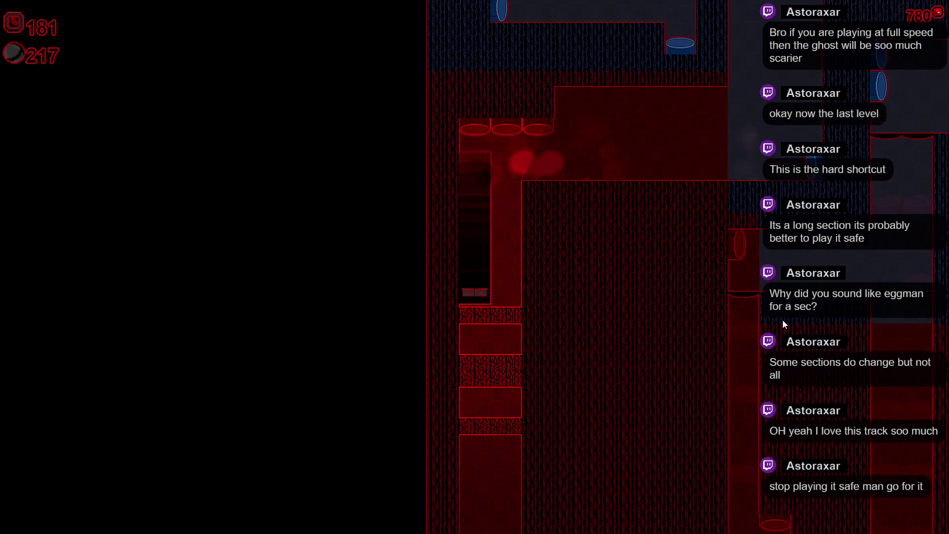
key("space")
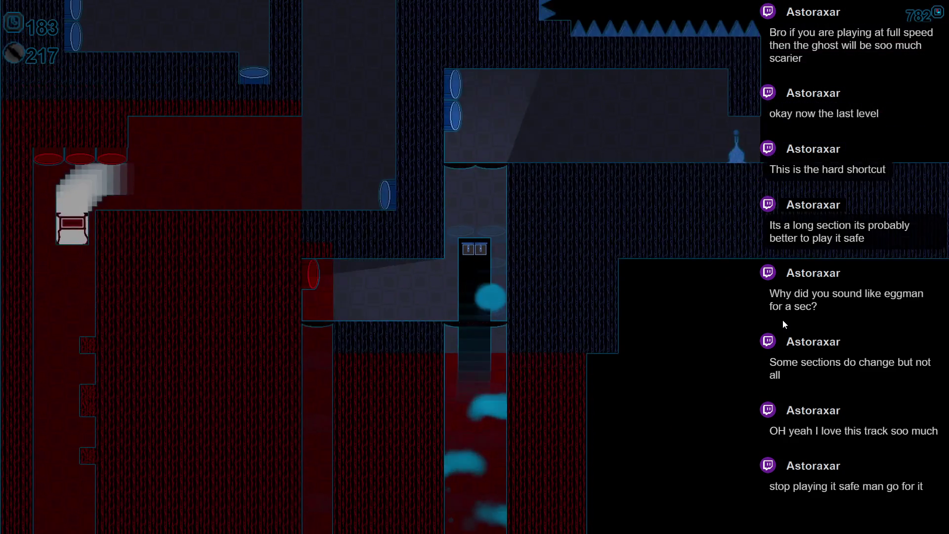
key("space")
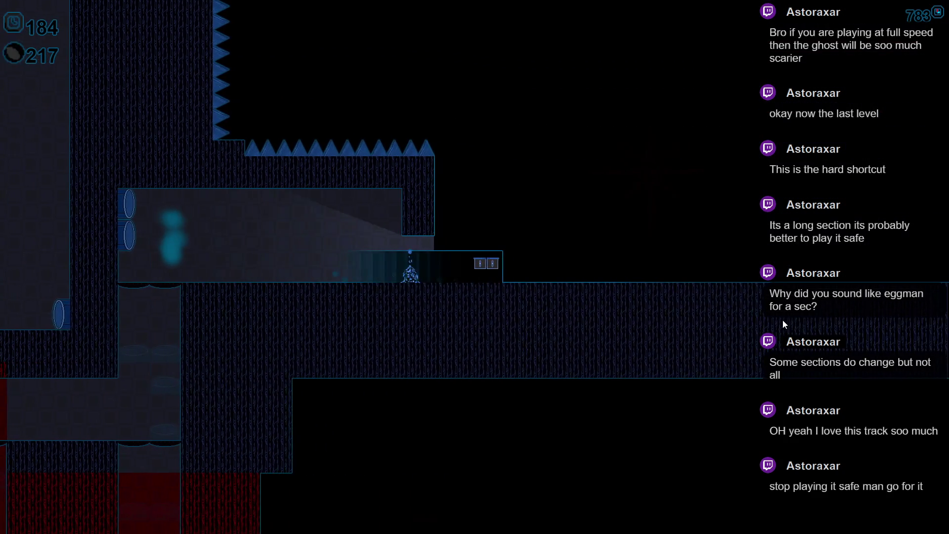
key("space")
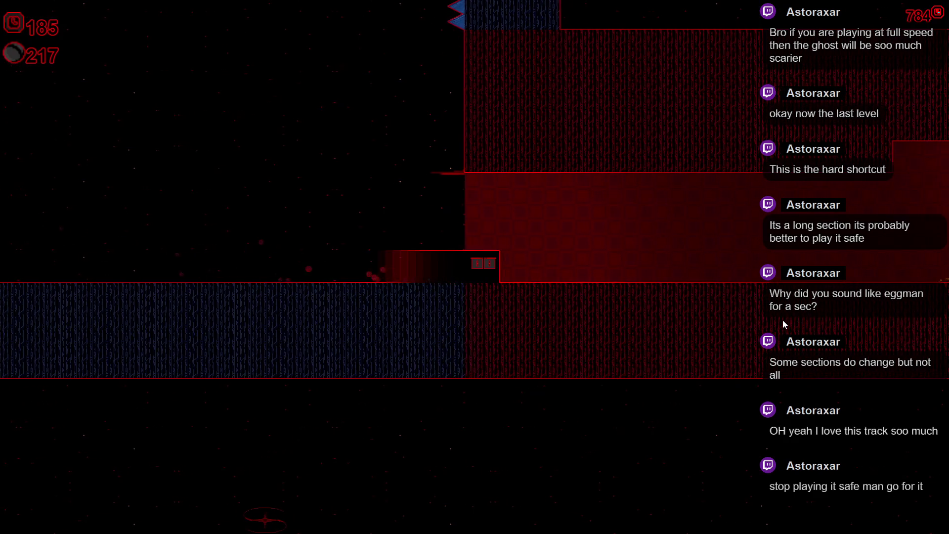
key("space")
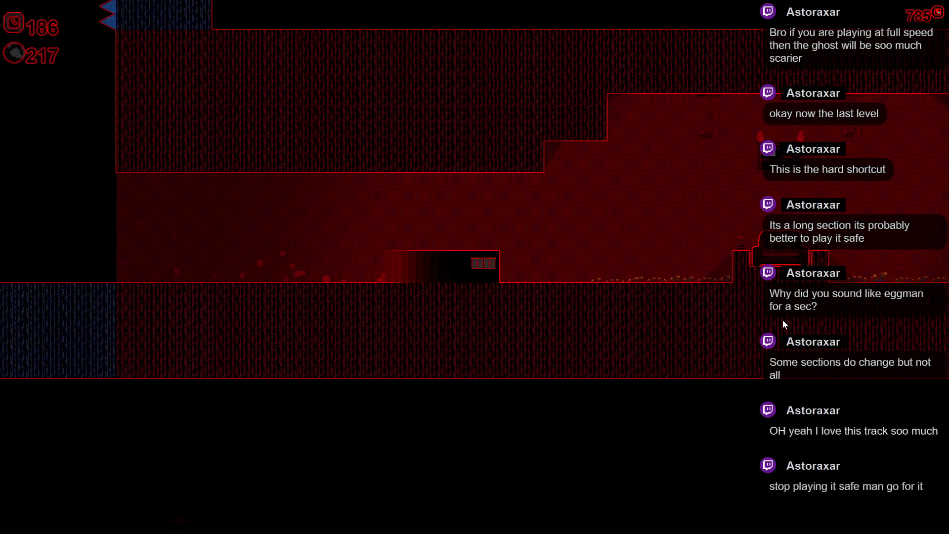
key("space")
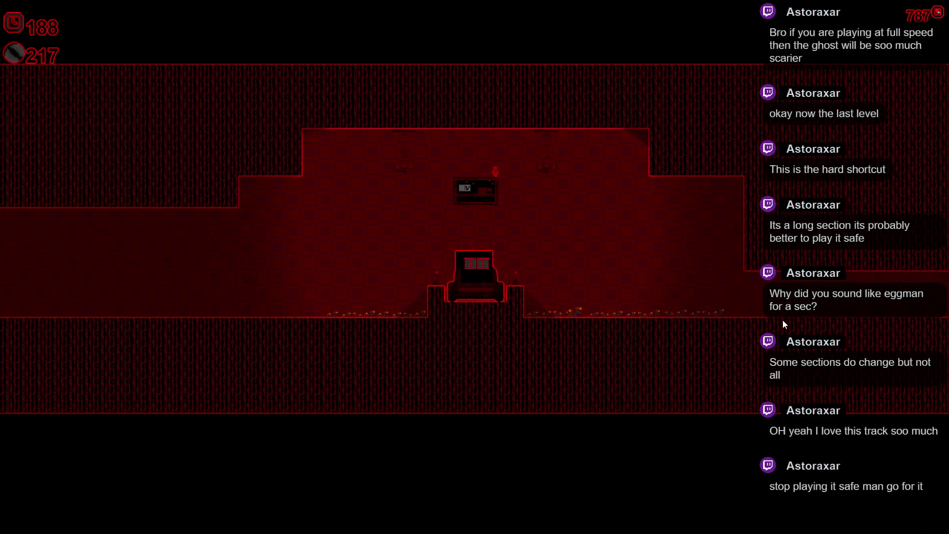
key("space")
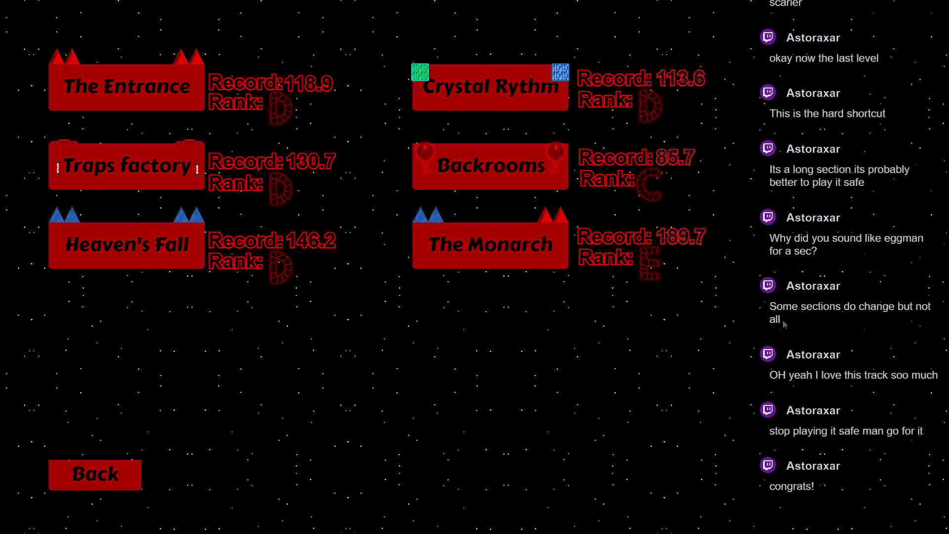
Step: Go back to the main menu and view the Info credits screen twice
left_click(83, 487)
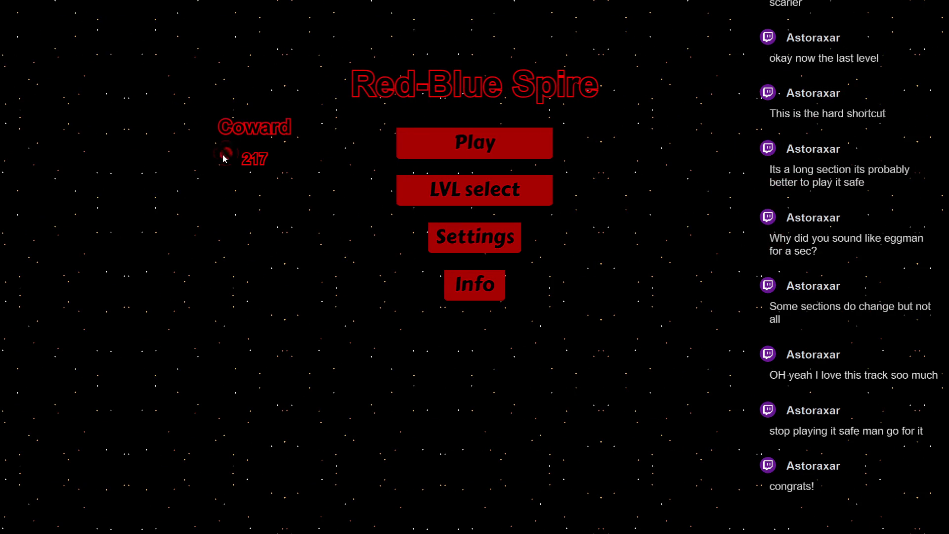
left_click(449, 296)
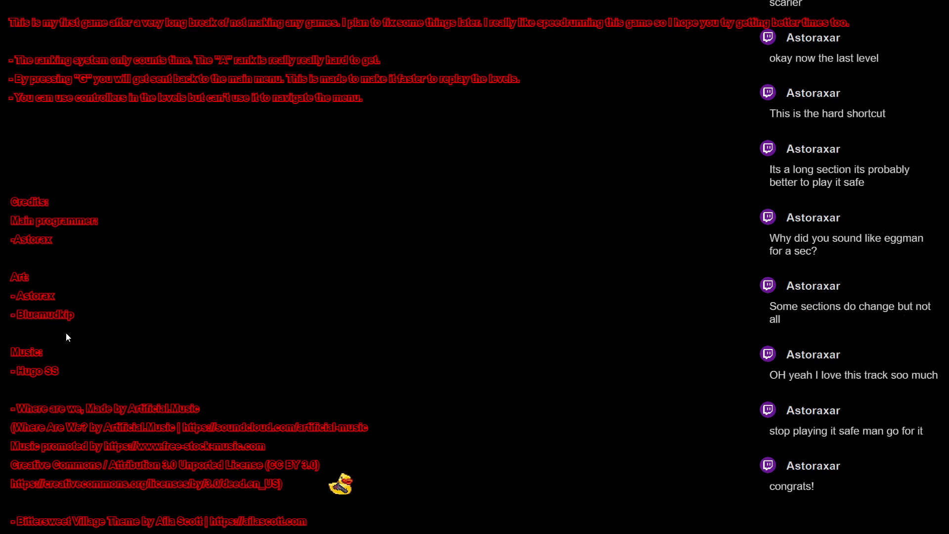
key("Escape")
left_click(475, 281)
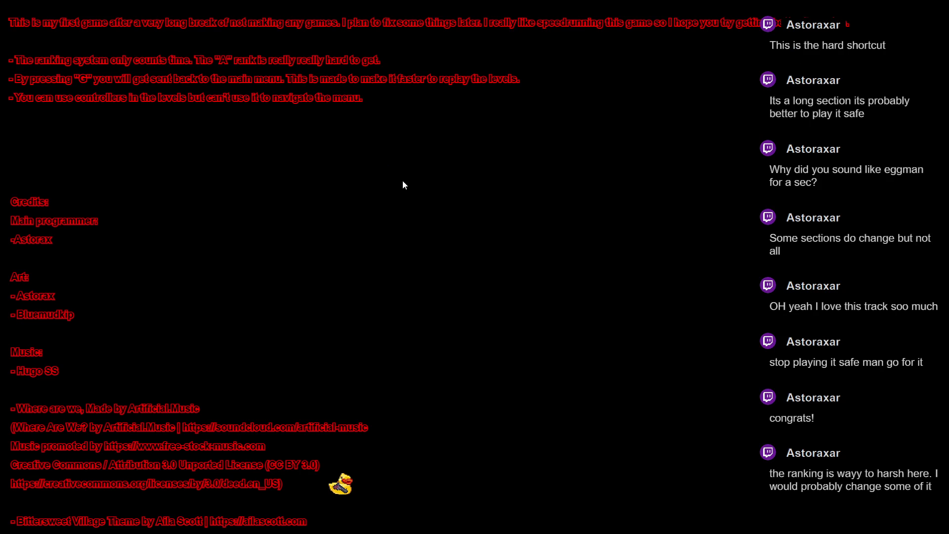
key("Escape")
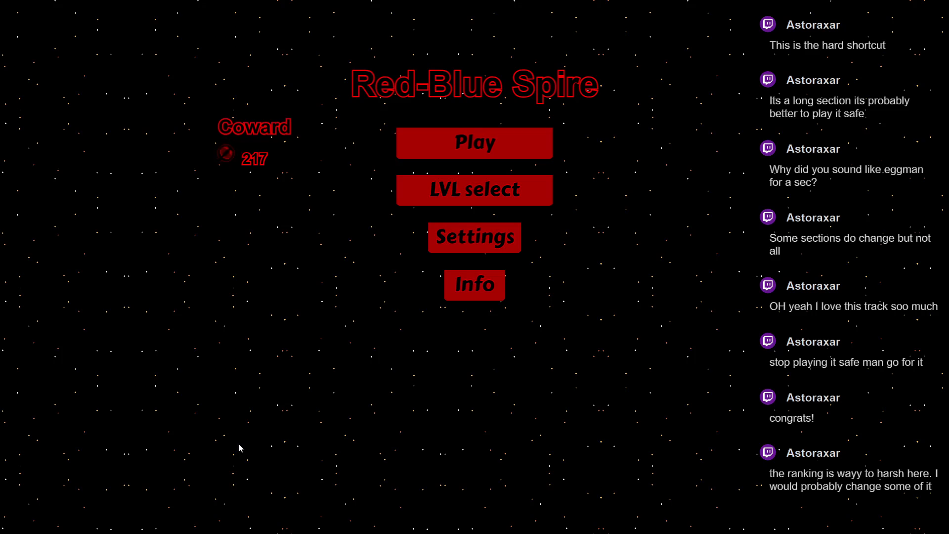
Step: Look at level select, return to the main menu, and leave full screen
left_click(518, 202)
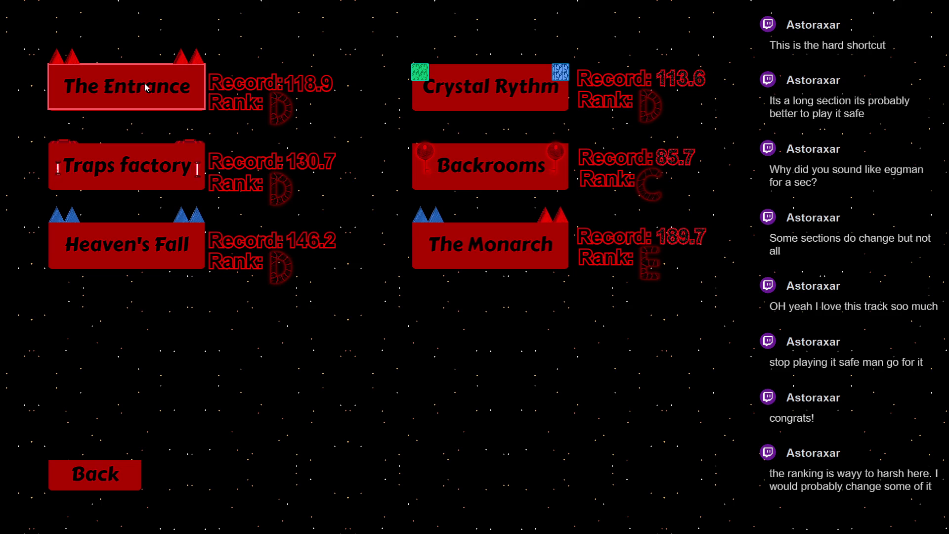
left_click(120, 493)
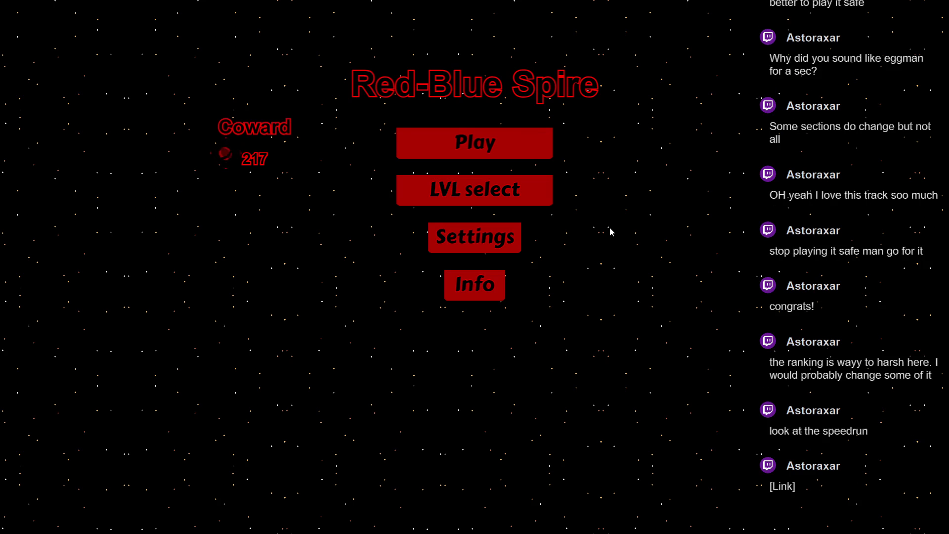
key("Escape")
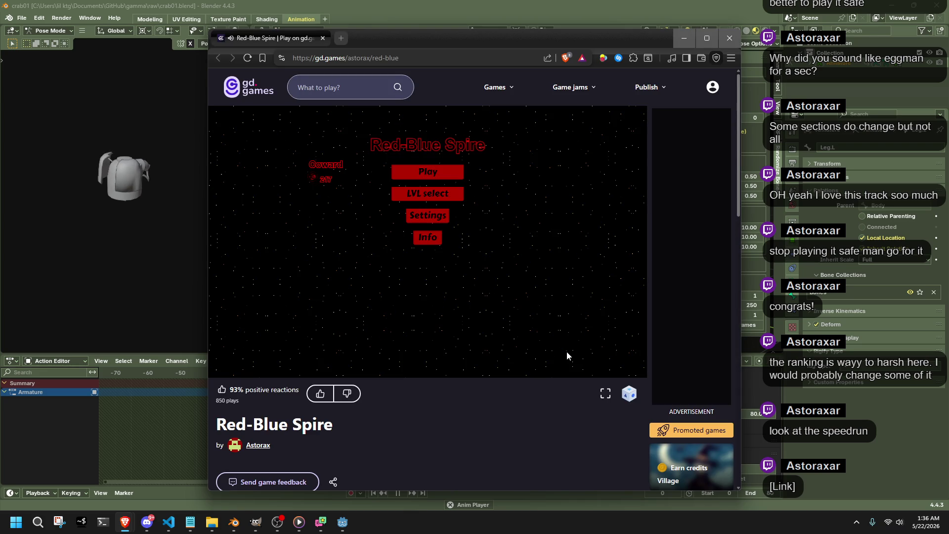
Step: Close the gd.games window and play the 'Red-blue Spire, A Rank' speedrun fullscreen from 0:00
left_click(722, 43)
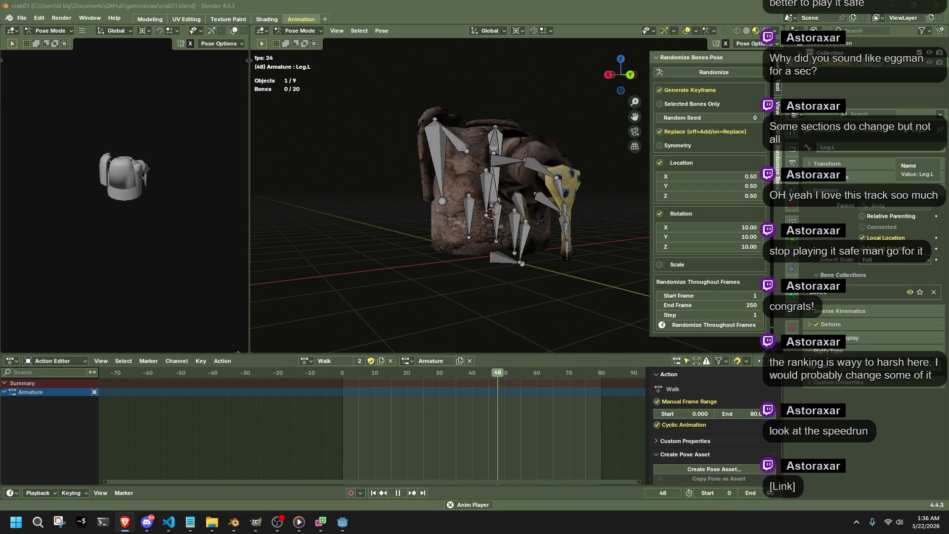
left_click(783, 486)
mouse_move(608, 252)
left_mouse_down()
mouse_move(304, 34)
mouse_move(298, 1)
left_mouse_up()
left_click(924, 438)
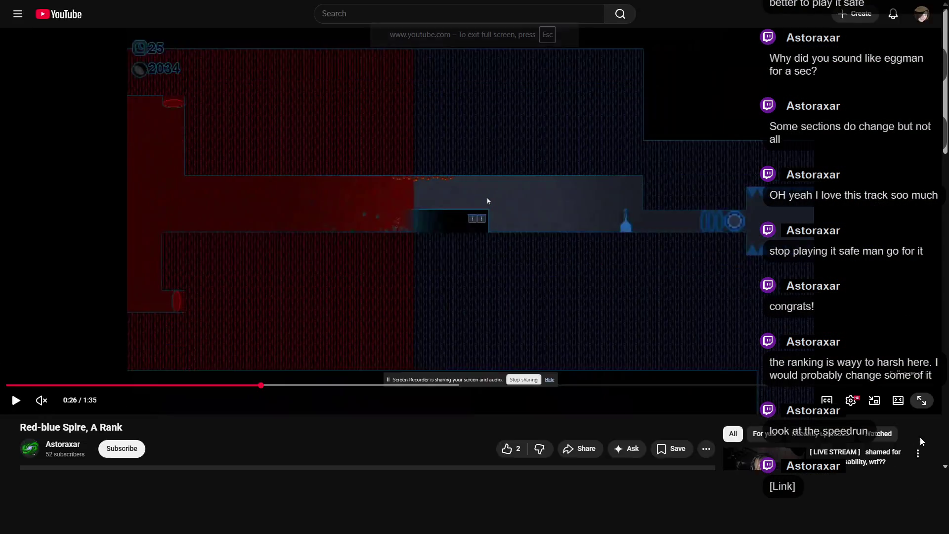
left_click(7, 505)
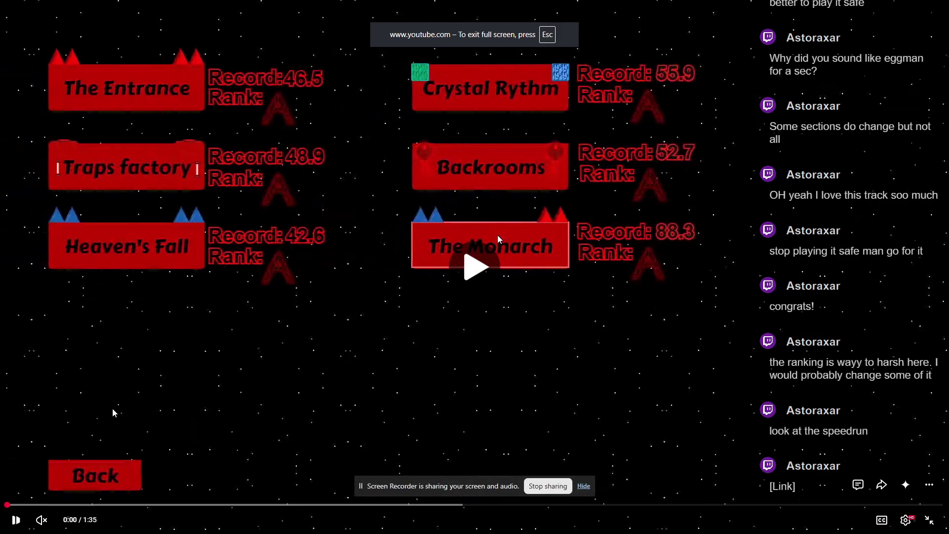
left_click(497, 239)
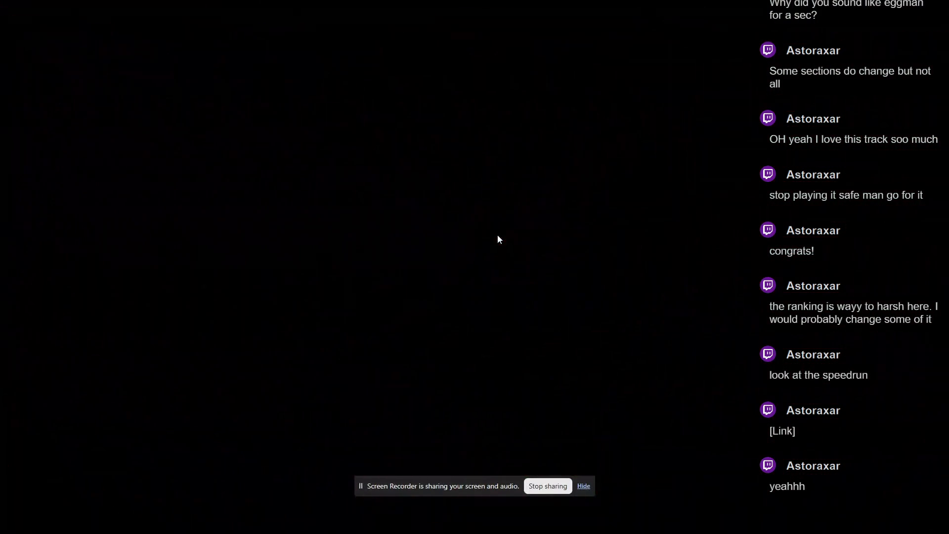
Step: Exit full screen, pause the video at 1:32, and switch back to Blender's crab rig
key("space")
left_click(933, 523)
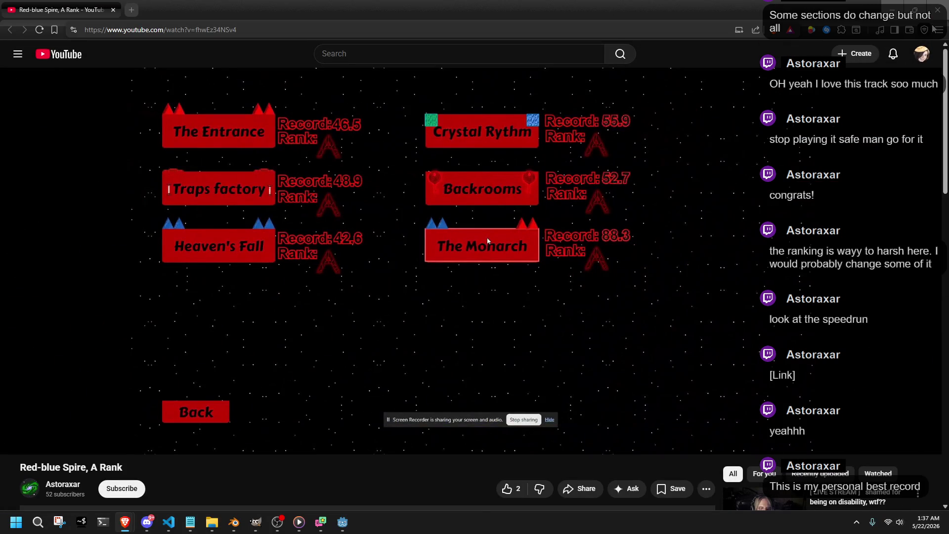
key("alt+Tab")
left_click_drag(563, 235, 496, 251)
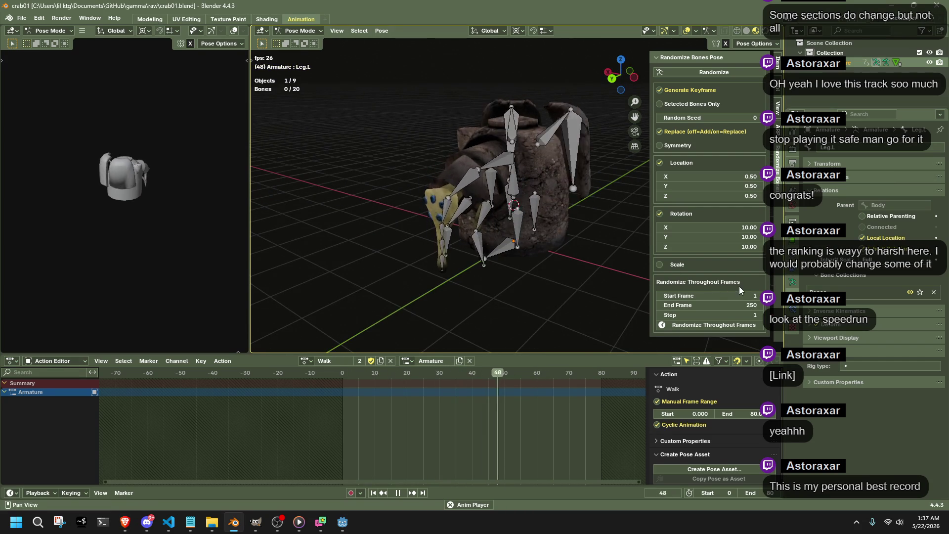
Step: Orbit and zoom around the crab to review its Walk animation from front and sides
mouse_move(579, 241)
left_mouse_down()
mouse_move(428, 290)
mouse_move(351, 278)
mouse_move(504, 260)
left_mouse_up()
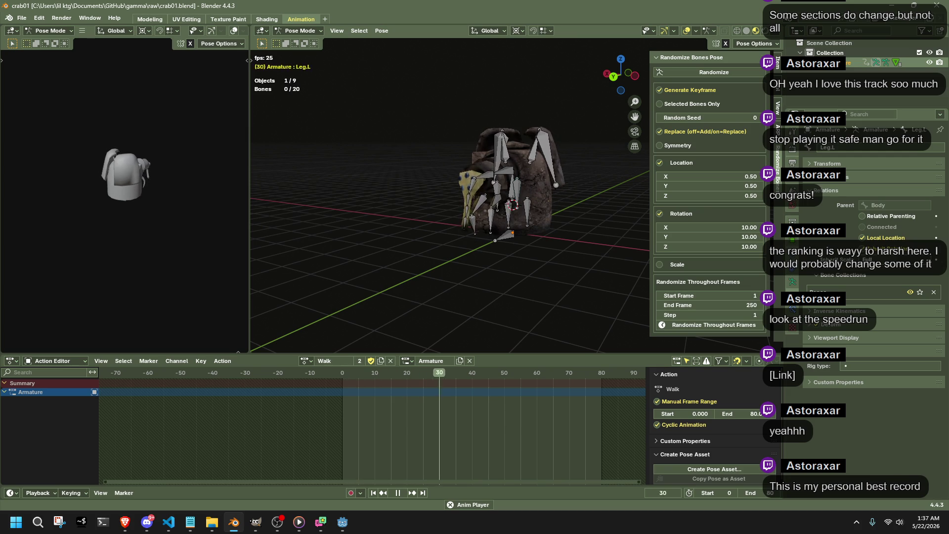
scroll(598, 230, "up", 5)
mouse_move(598, 230)
left_mouse_down()
mouse_move(423, 249)
mouse_move(411, 270)
mouse_move(571, 290)
mouse_move(594, 210)
mouse_move(482, 156)
left_mouse_up()
scroll(481, 156, "down", 3)
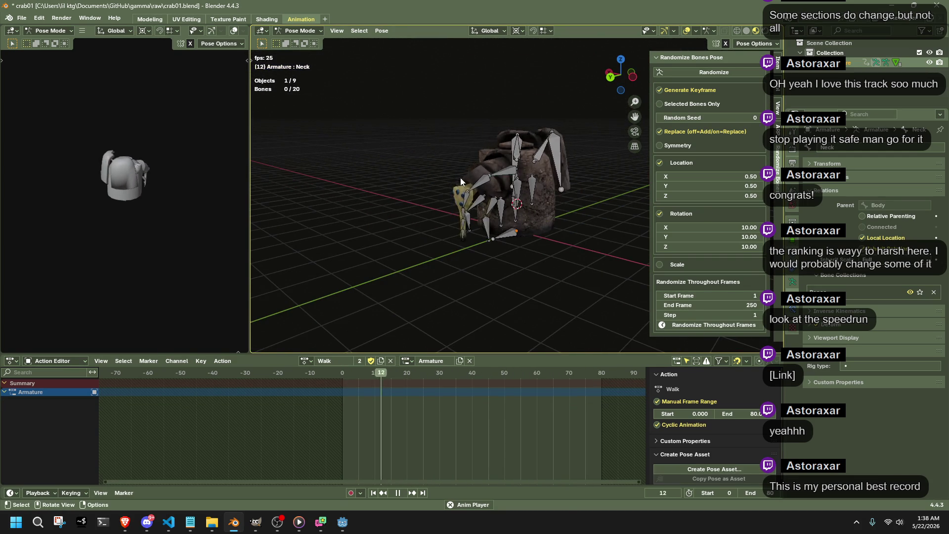
scroll(453, 173, "up", 5)
mouse_move(450, 218)
left_mouse_down()
mouse_move(426, 271)
mouse_move(452, 279)
mouse_move(554, 250)
mouse_move(436, 249)
mouse_move(455, 180)
left_mouse_up()
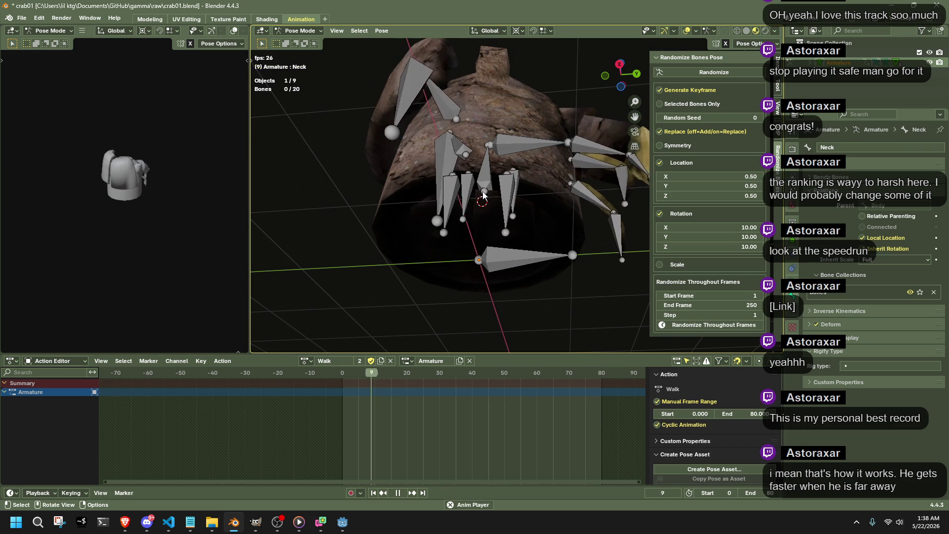
mouse_move(494, 198)
left_mouse_down()
mouse_move(526, 225)
mouse_move(545, 297)
mouse_move(455, 307)
mouse_move(302, 252)
left_mouse_up()
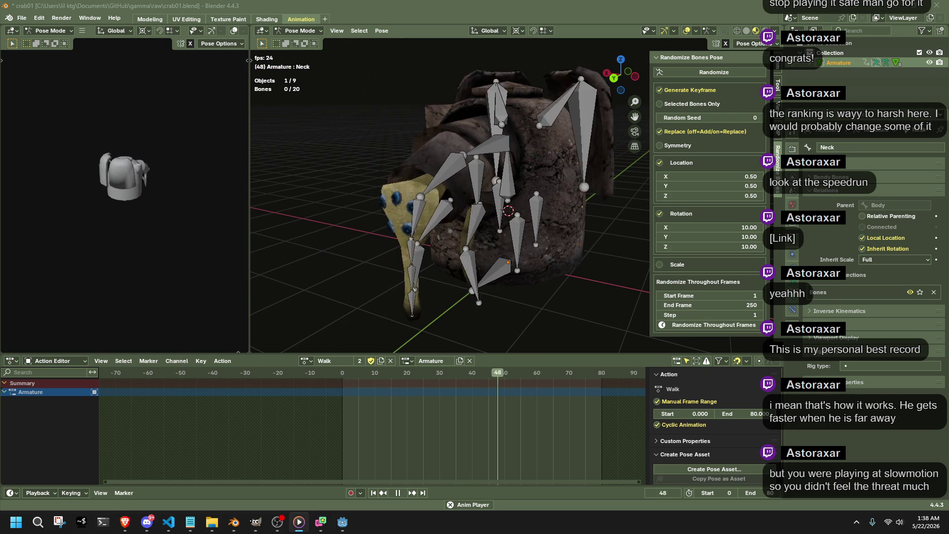
mouse_move(572, 247)
left_mouse_down()
mouse_move(571, 291)
mouse_move(497, 303)
mouse_move(349, 266)
mouse_move(456, 168)
mouse_move(398, 201)
mouse_move(348, 210)
left_mouse_up()
mouse_move(457, 194)
left_mouse_down()
mouse_move(432, 211)
mouse_move(369, 201)
mouse_move(395, 189)
left_mouse_up()
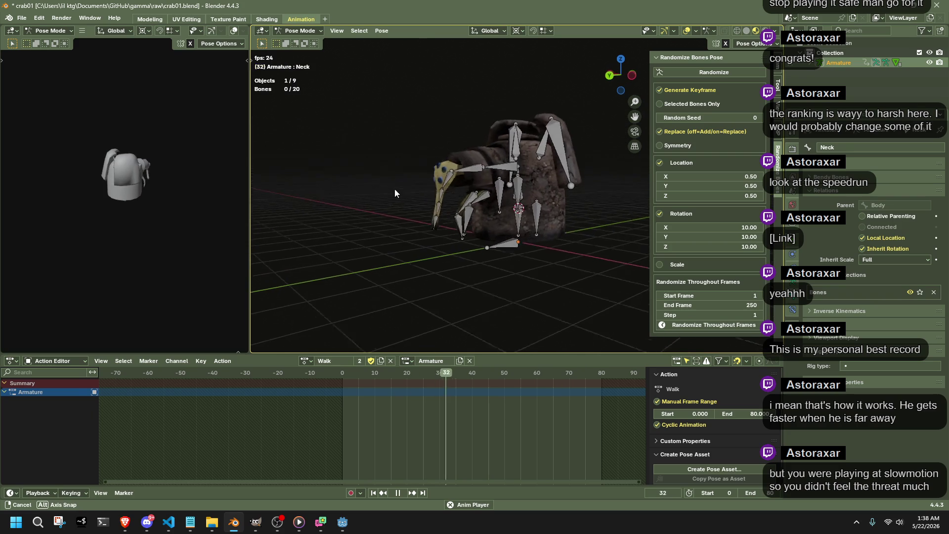
Step: Check the action list, save crab01.blend with Ctrl+S, and switch to Godot Engine
left_click(307, 361)
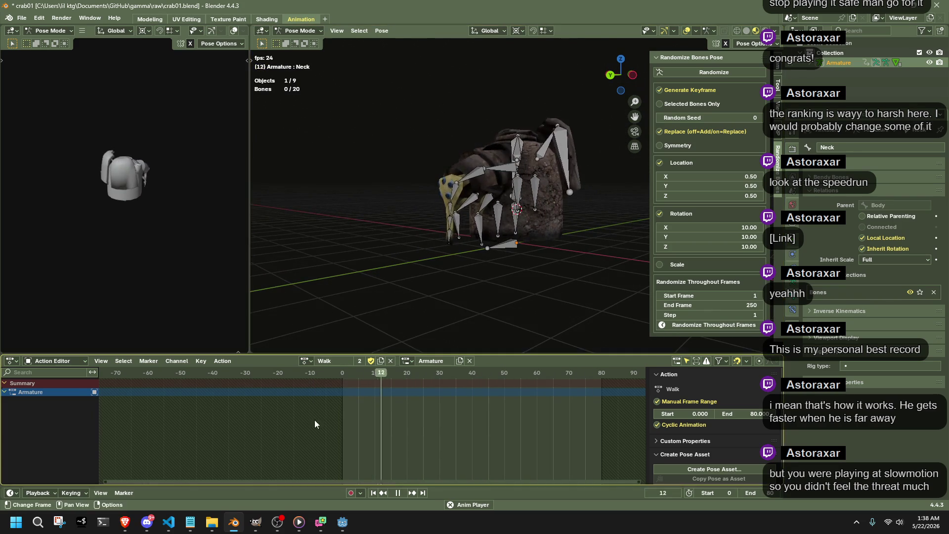
mouse_move(391, 235)
left_mouse_down()
mouse_move(481, 238)
mouse_move(444, 280)
left_mouse_up()
scroll(481, 239, "up", 5)
key("ctrl+s")
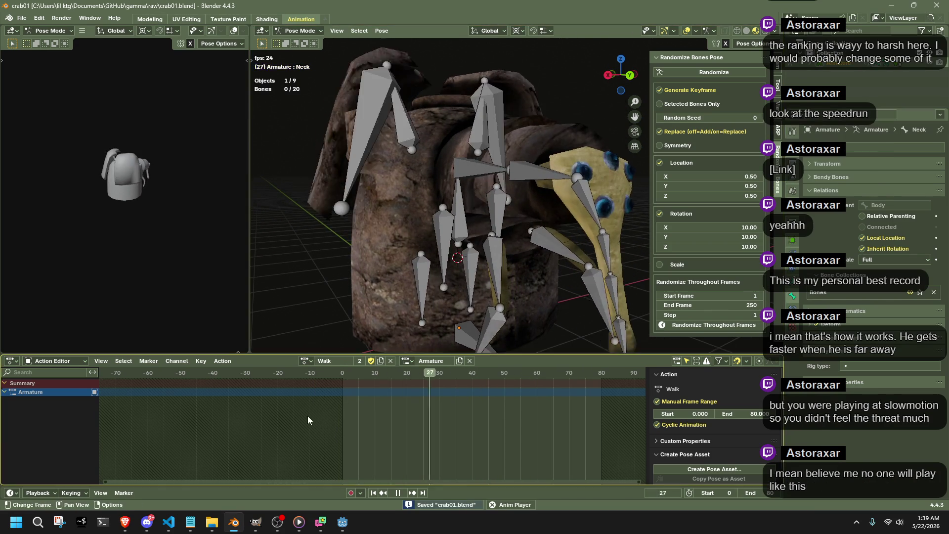
left_click(351, 522)
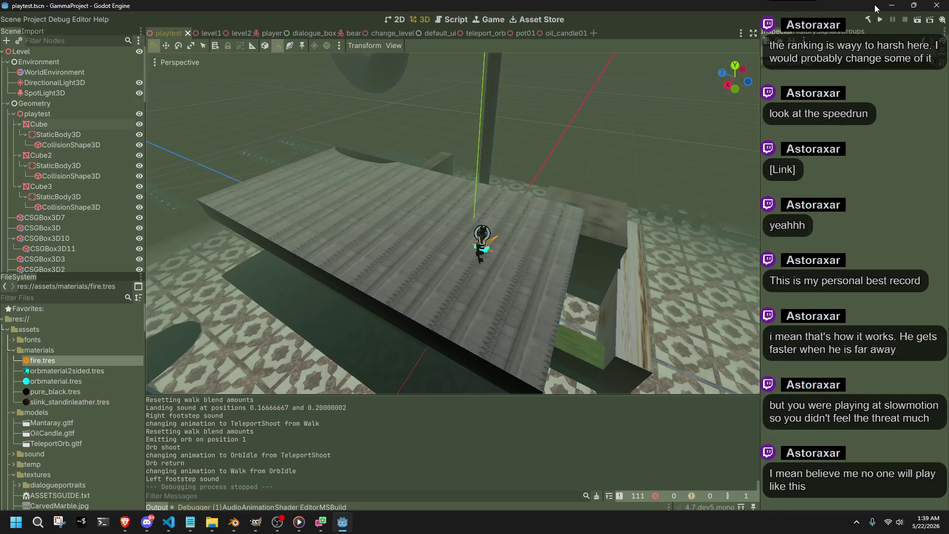
Step: Run the project and walk the player along the stone walkway and tiled floor
left_click(884, 19)
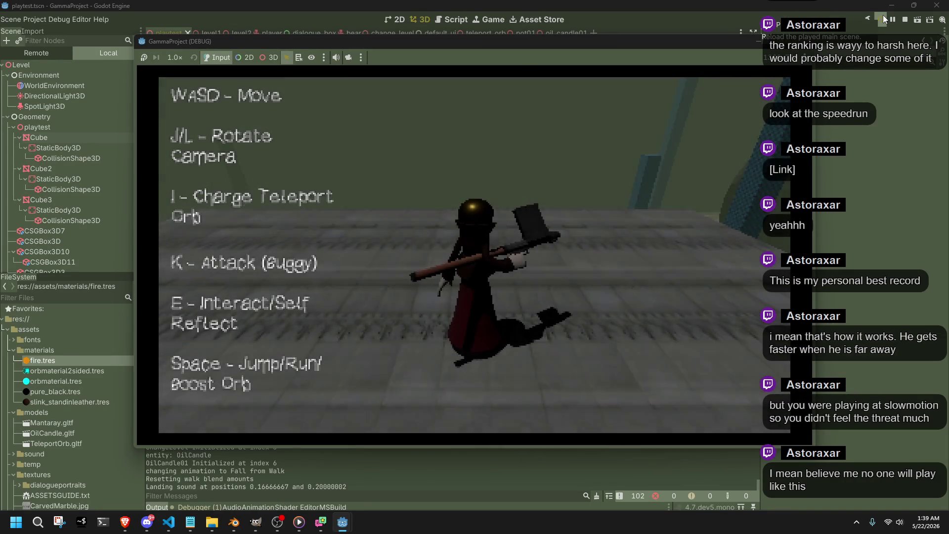
key("w")
key("a")
key("w")
key("d")
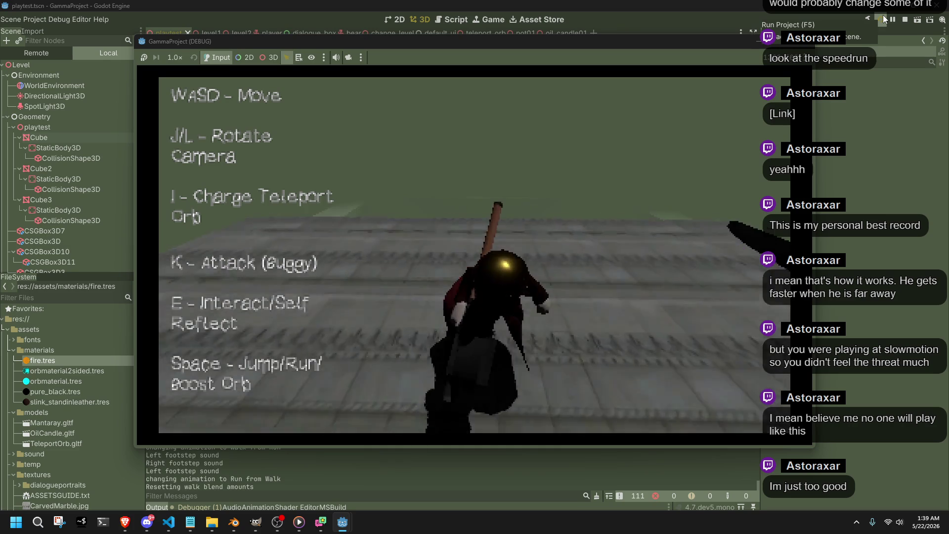
key("w")
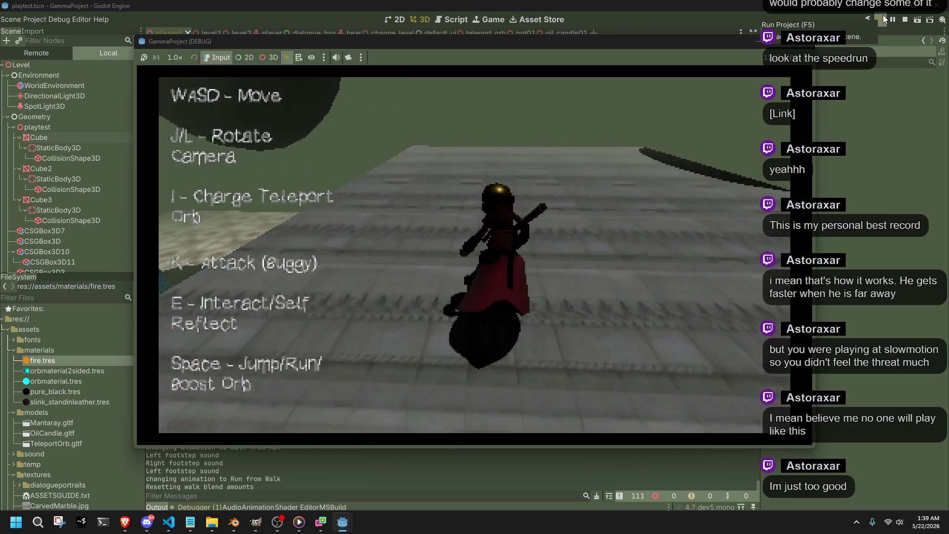
key("a")
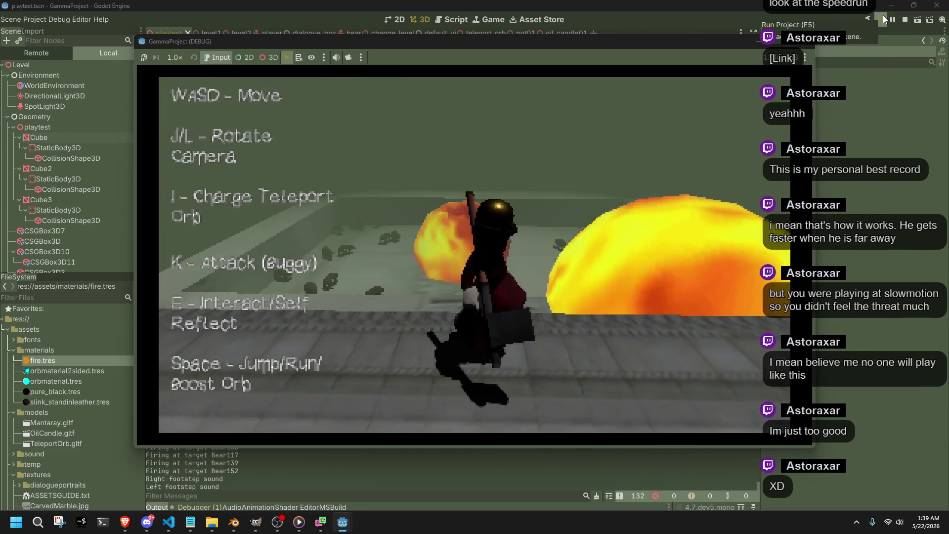
key("a")
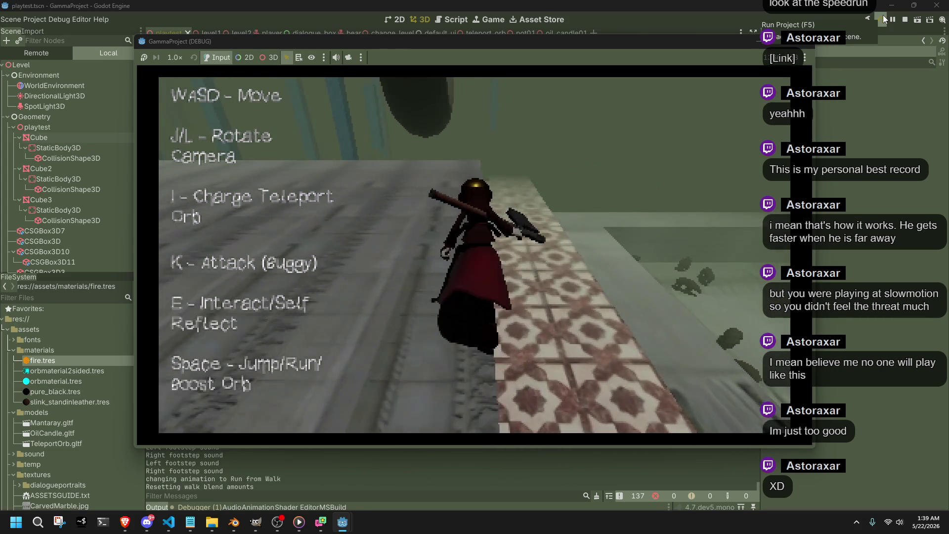
key("a")
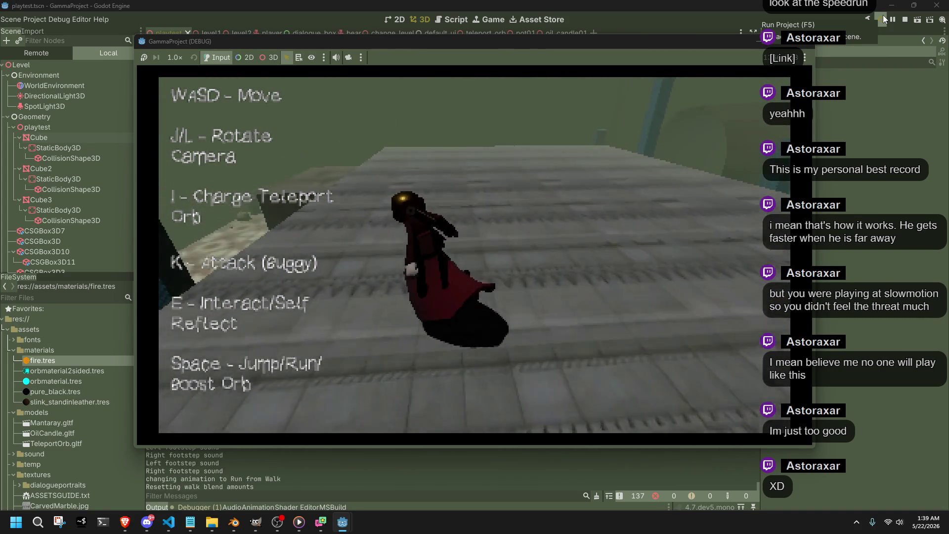
key("d")
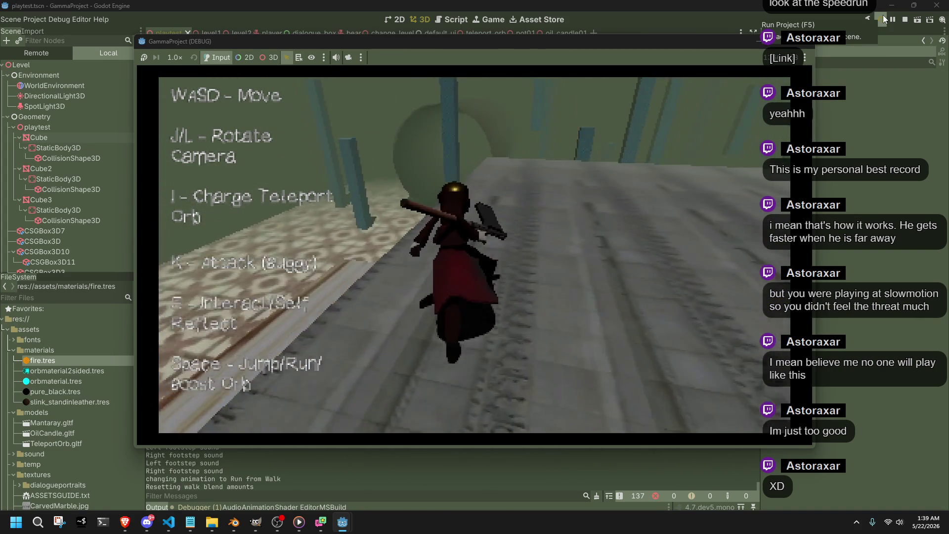
key("a")
key("d")
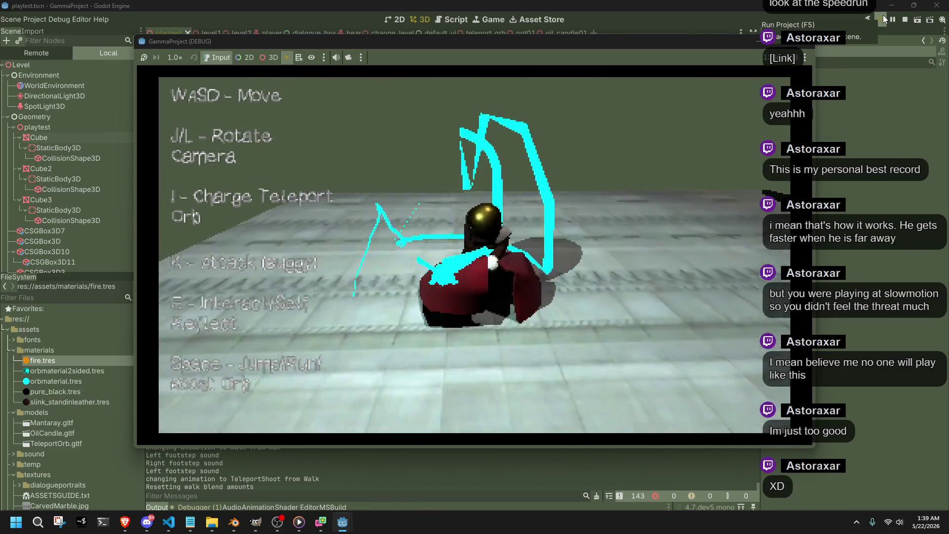
key("a")
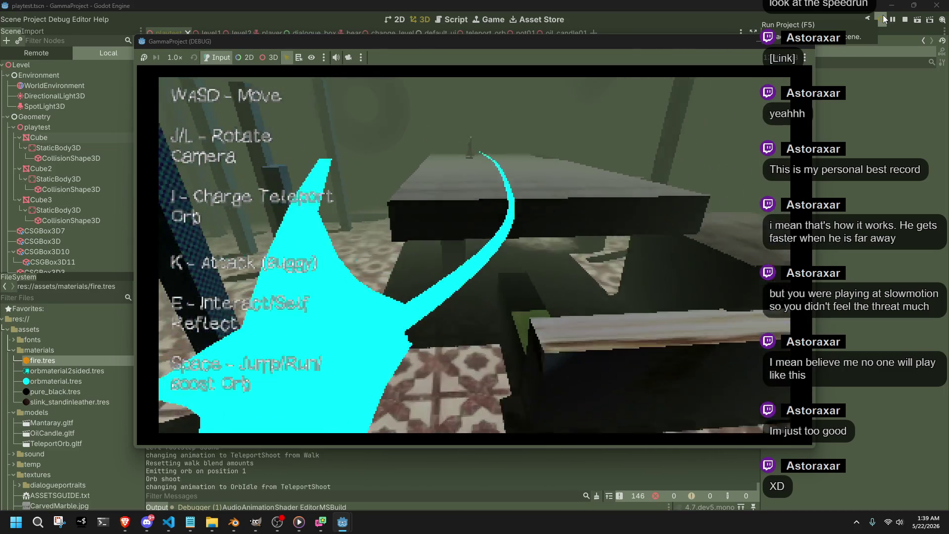
key("w")
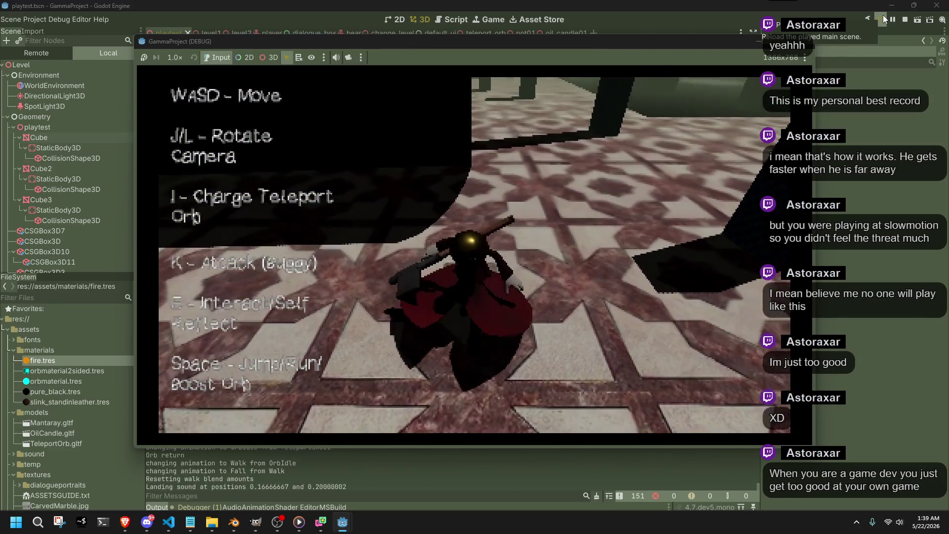
Step: Swing an attack, fire the teleport orb twice, then reload the played main scene
key("k")
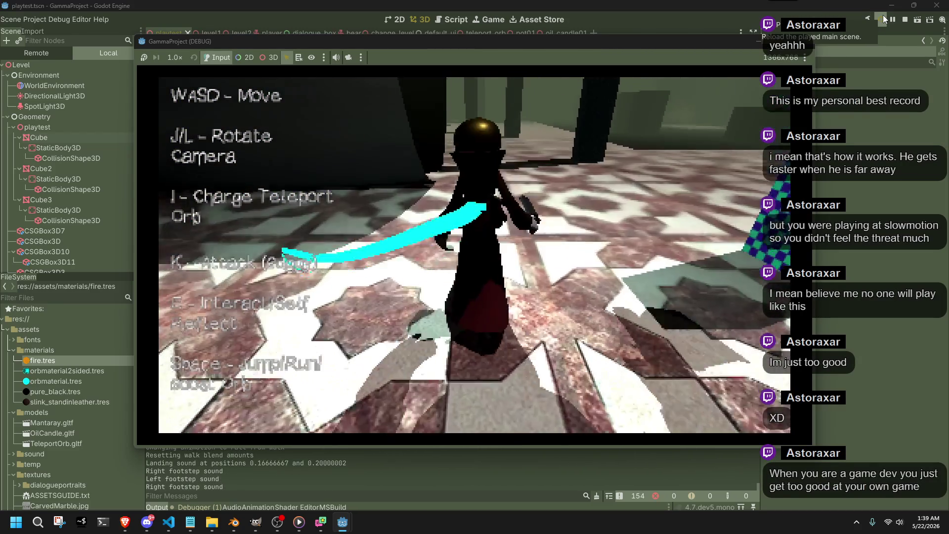
key("i")
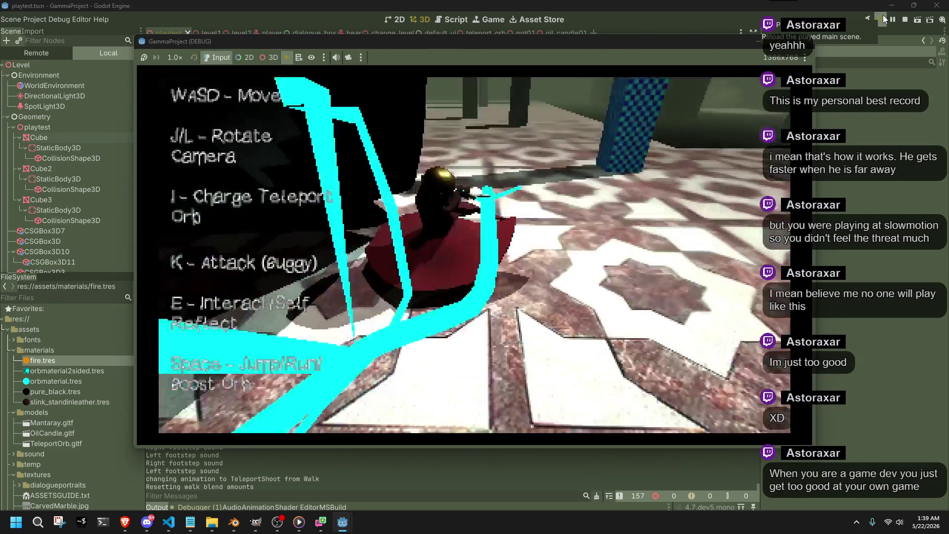
key("w")
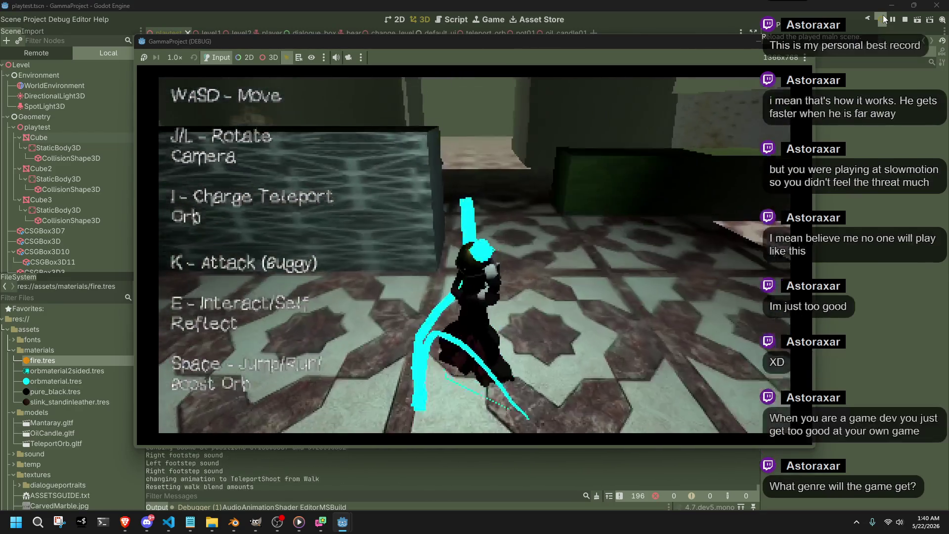
key("i")
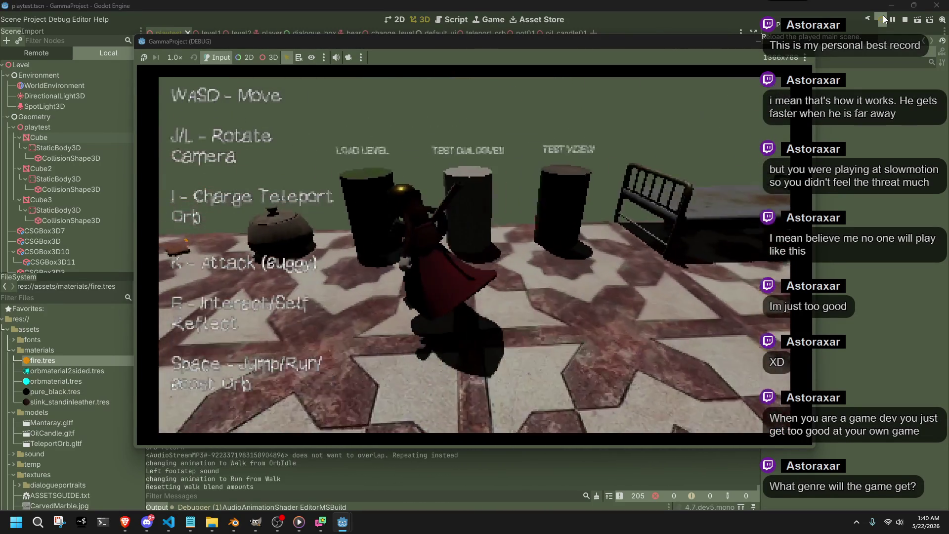
left_click(882, 15)
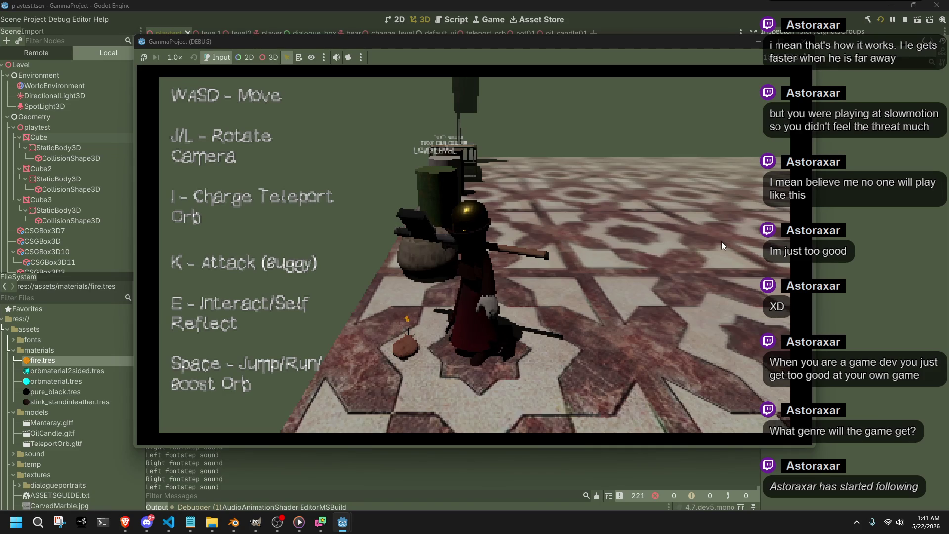
Step: Run across the tiled floor, turning the camera toward the red enemies
key("w")
key("l")
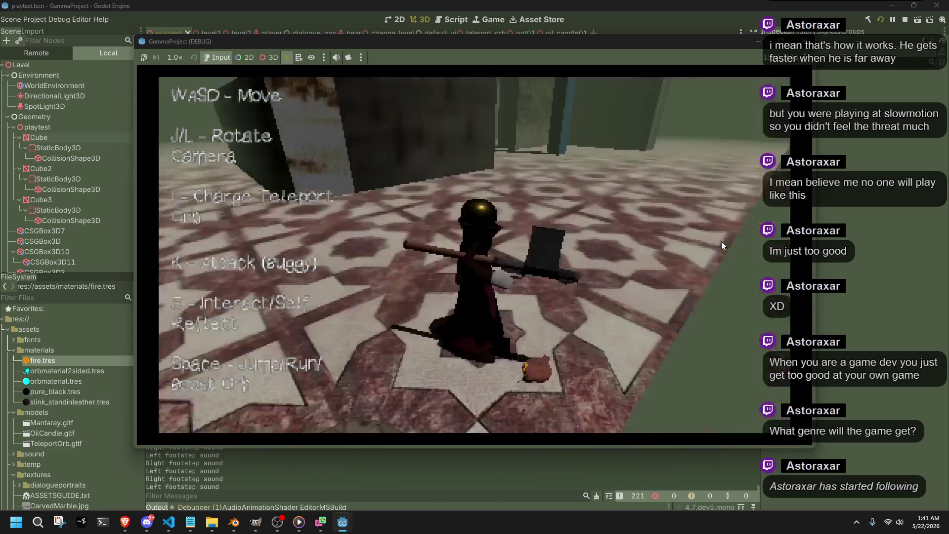
key("space")
key("w")
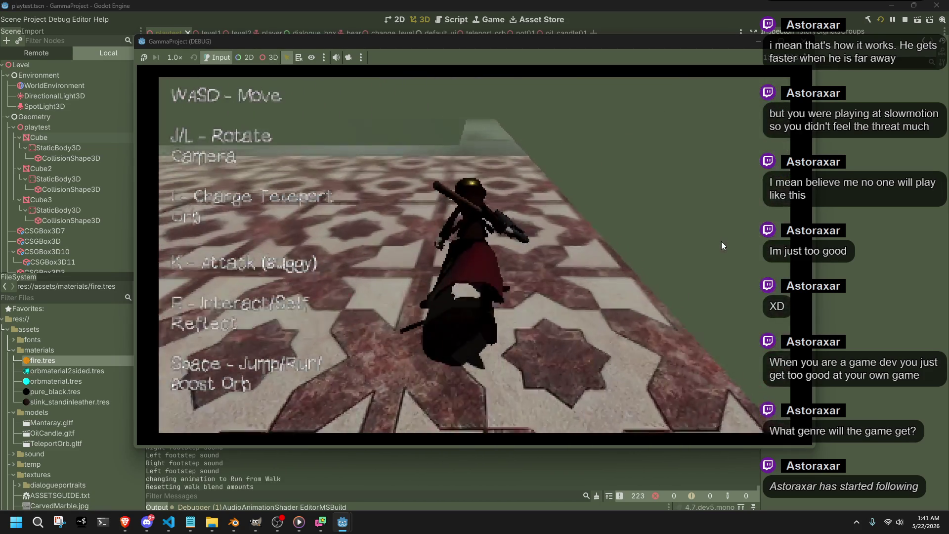
key("l")
key("l")
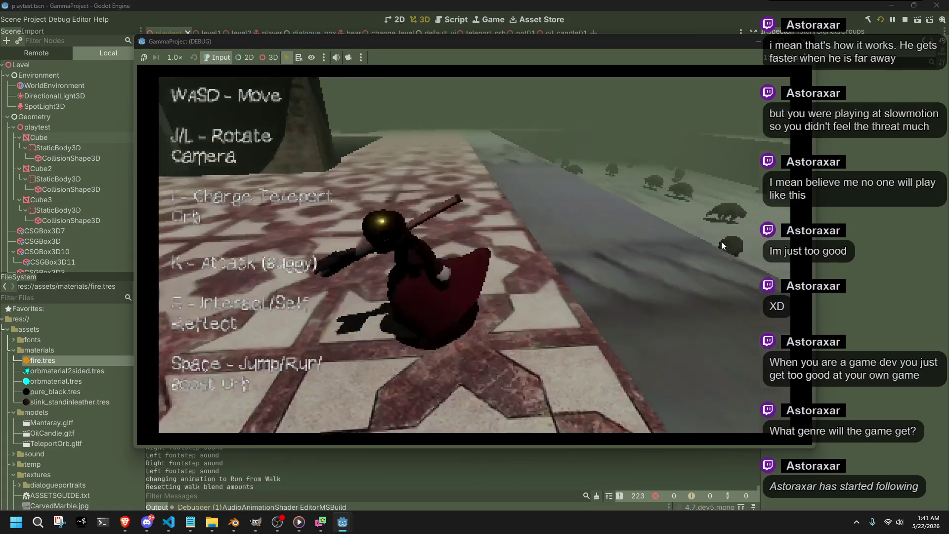
key("l")
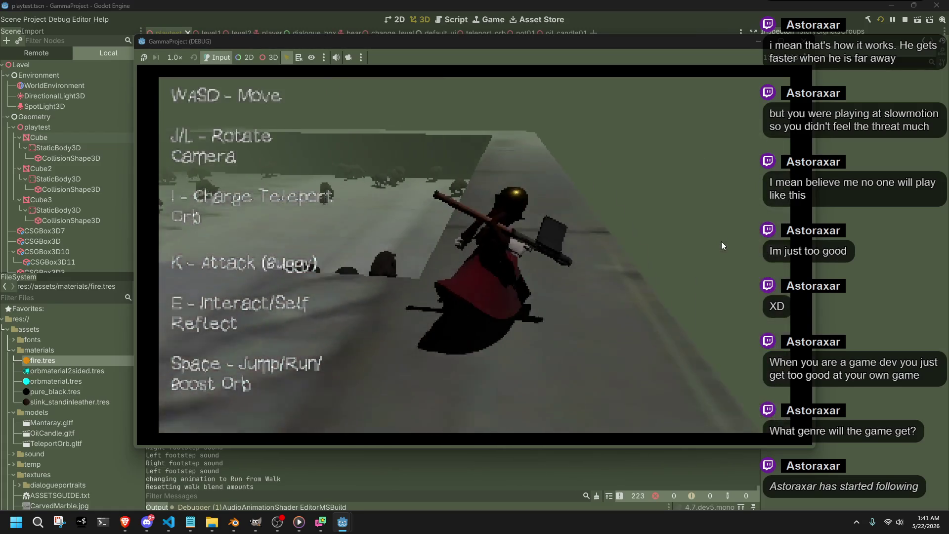
Step: Walk toward the bears and attack them with the hammer
key("l")
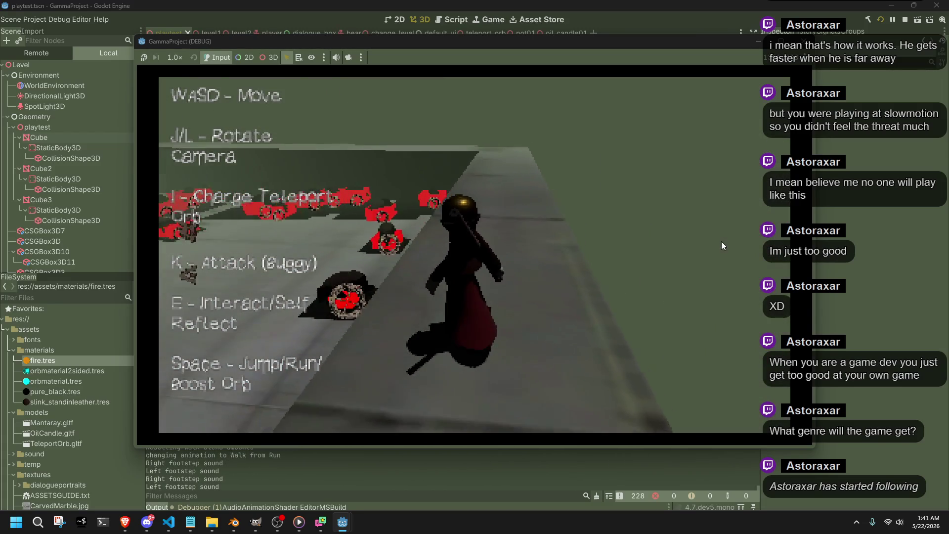
key("k")
key("l")
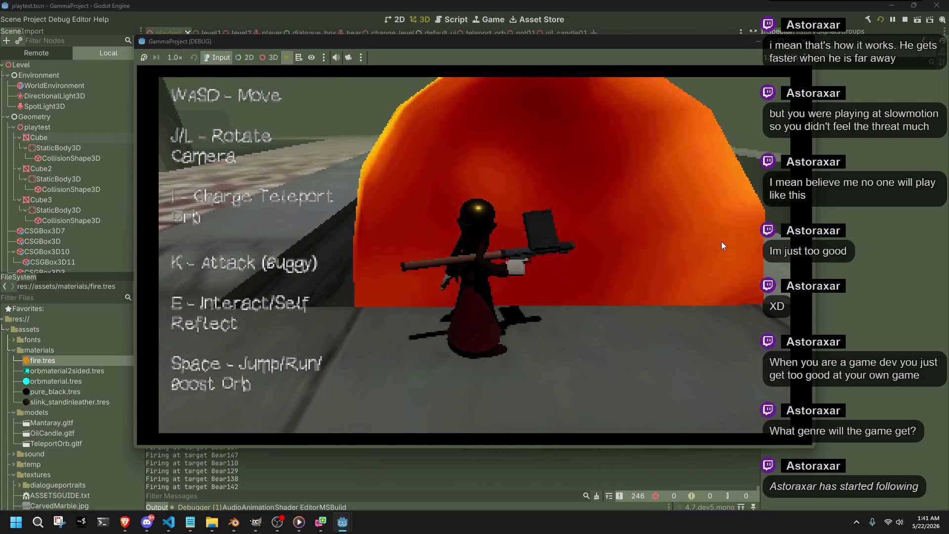
key("w")
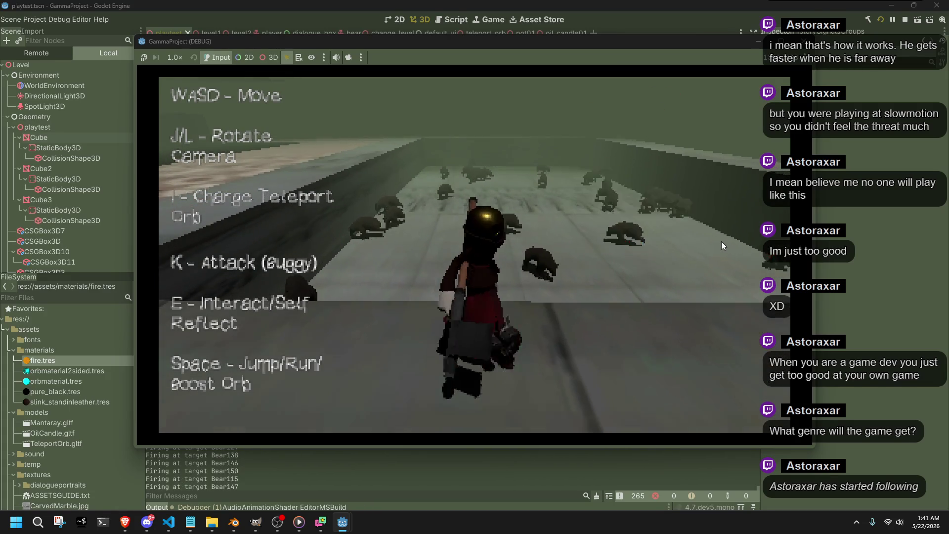
key("l")
key("l")
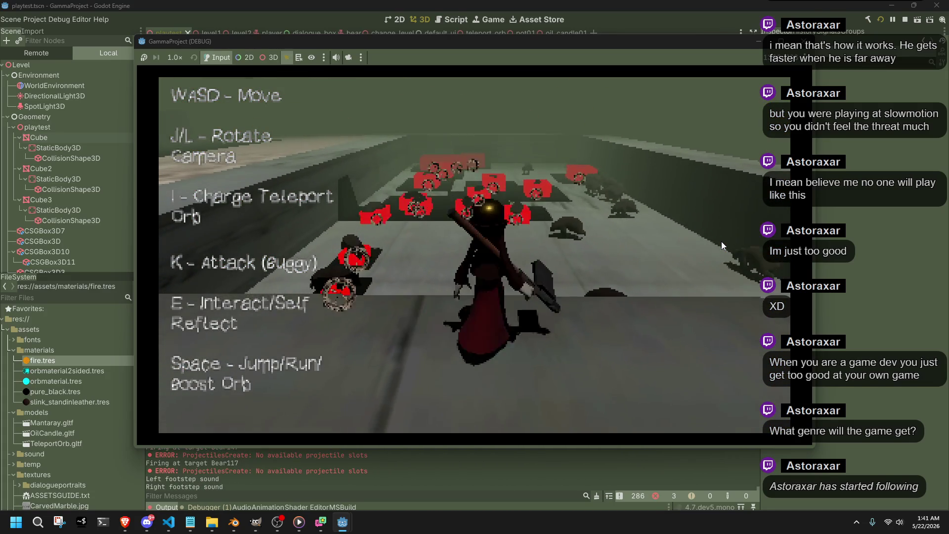
key("k")
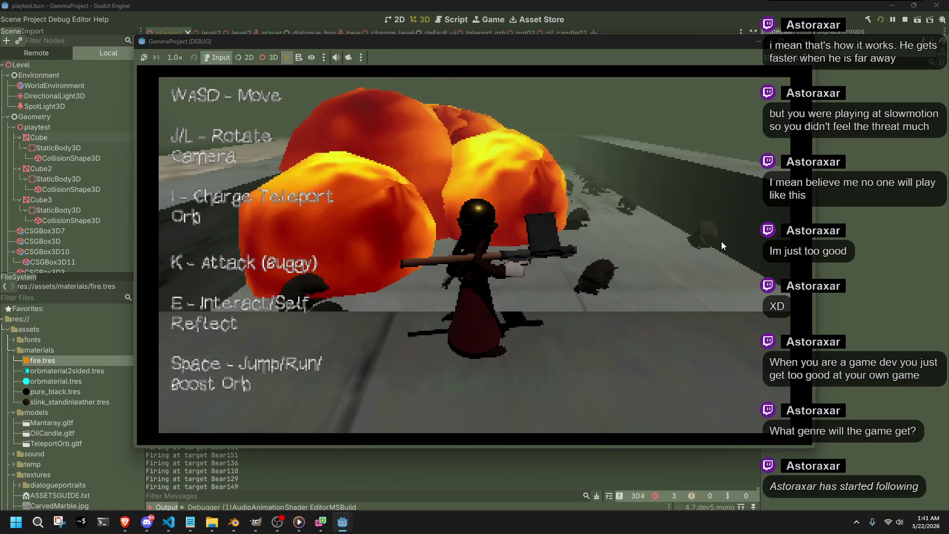
Step: Run back down the road to the tiled floor and fire the teleport orb
key("space")
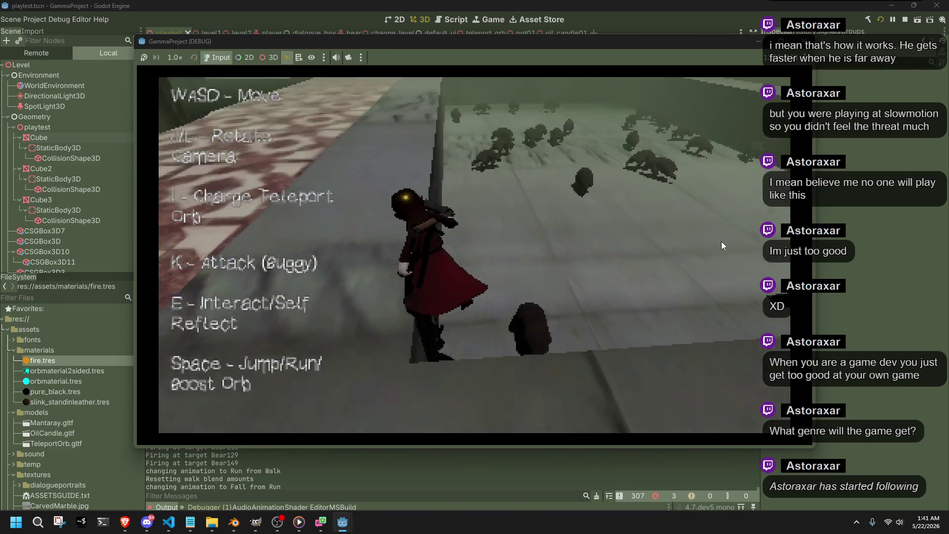
key("j")
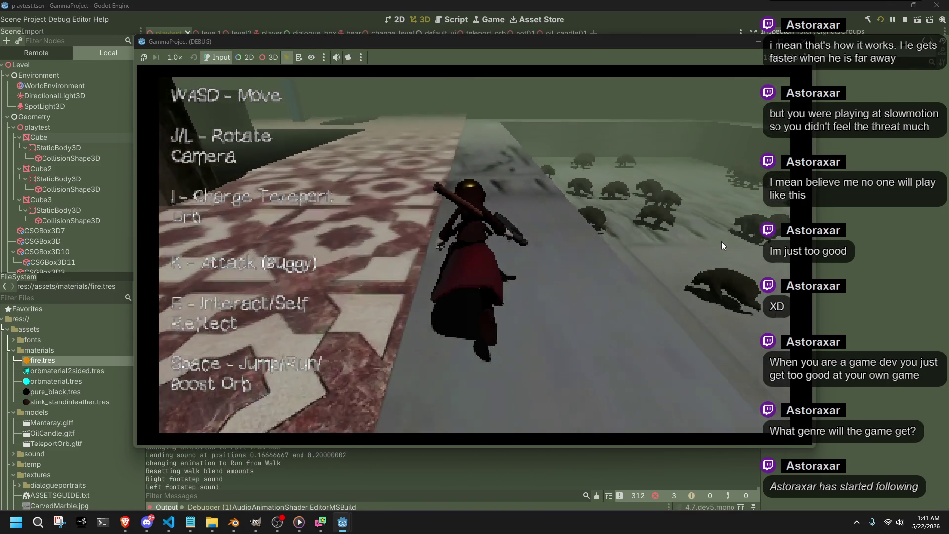
key("a")
key("i")
key("i")
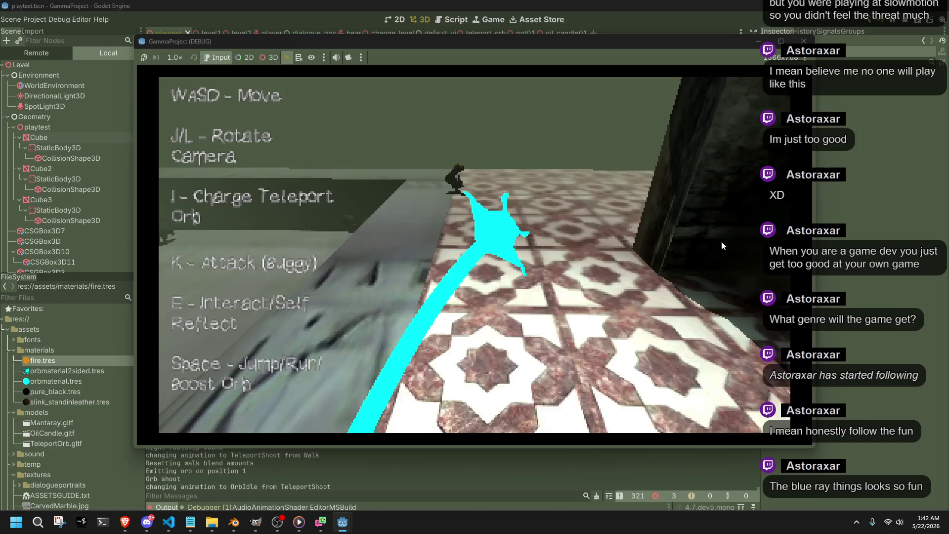
Step: Walk onto the tiled floor and shoot the teleport orb three times
key("w")
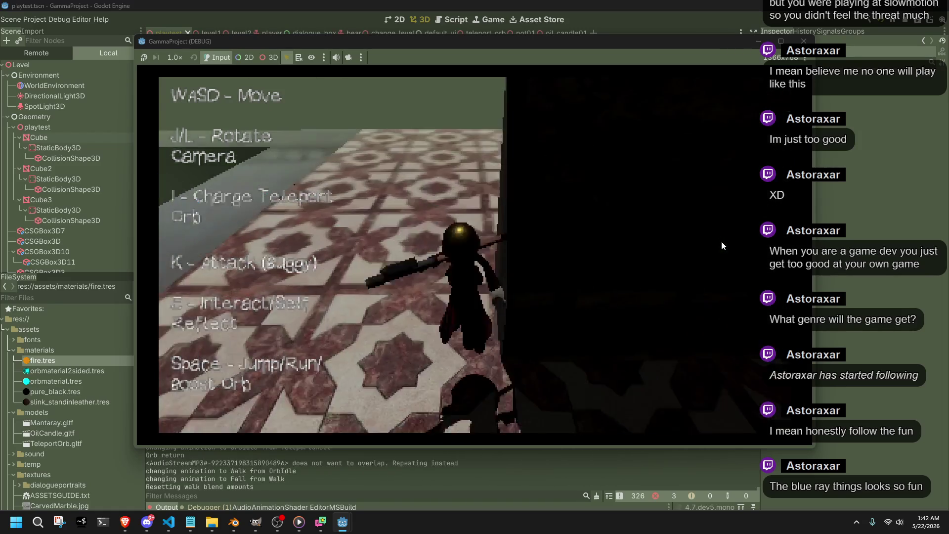
key("w")
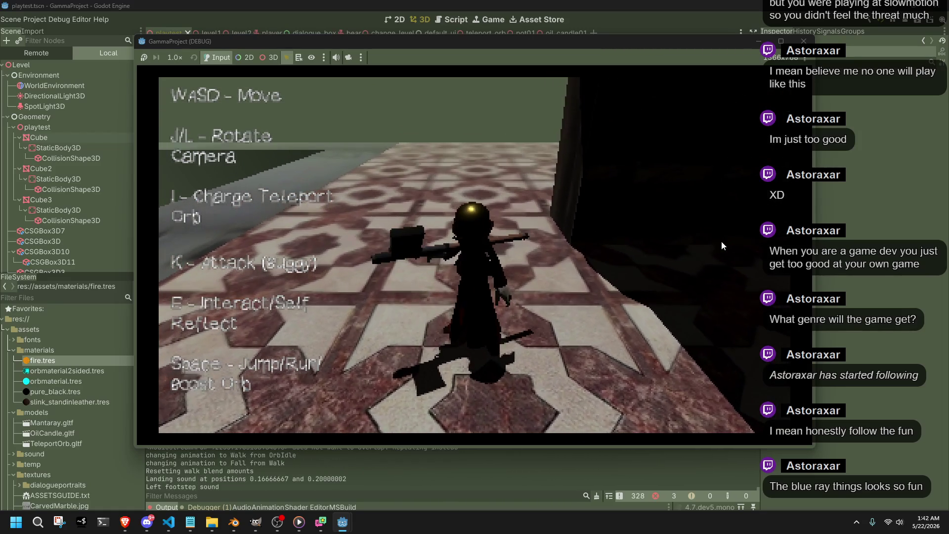
key("i")
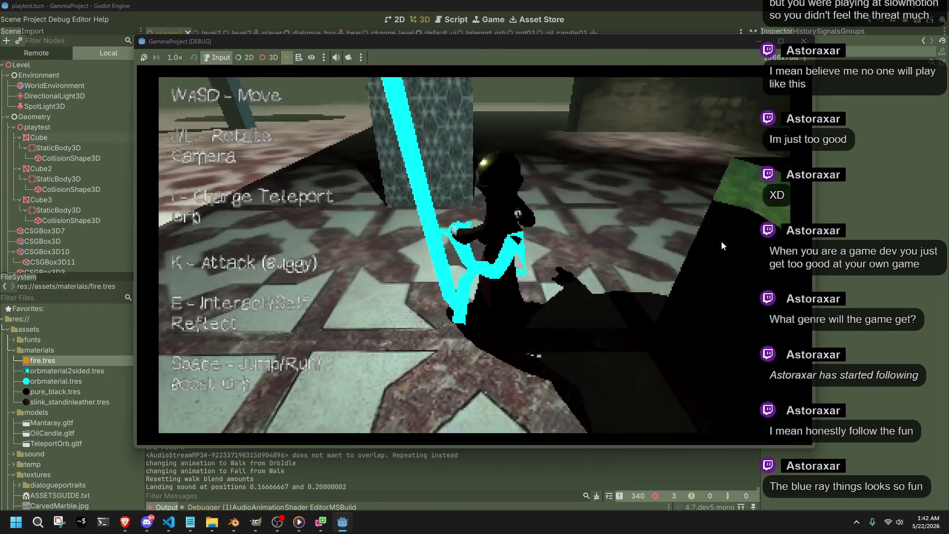
key("i")
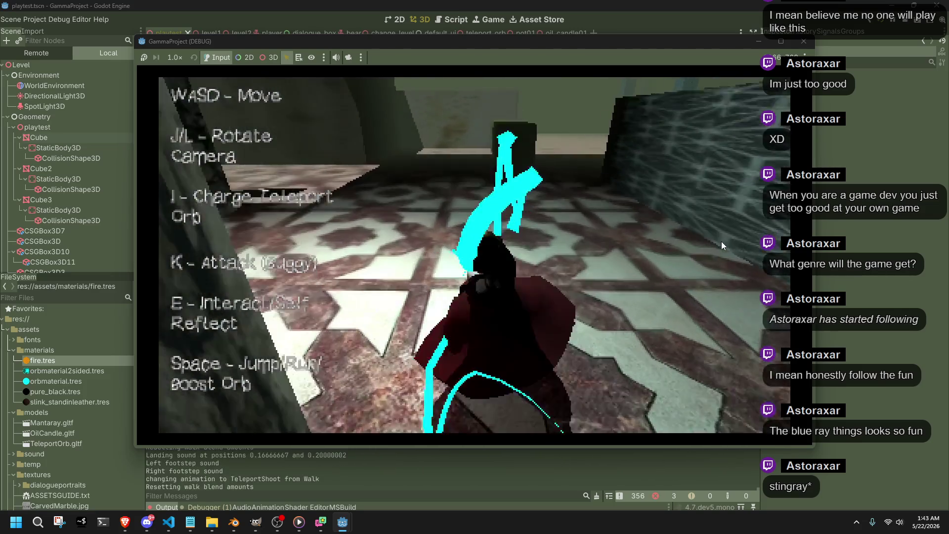
key("i")
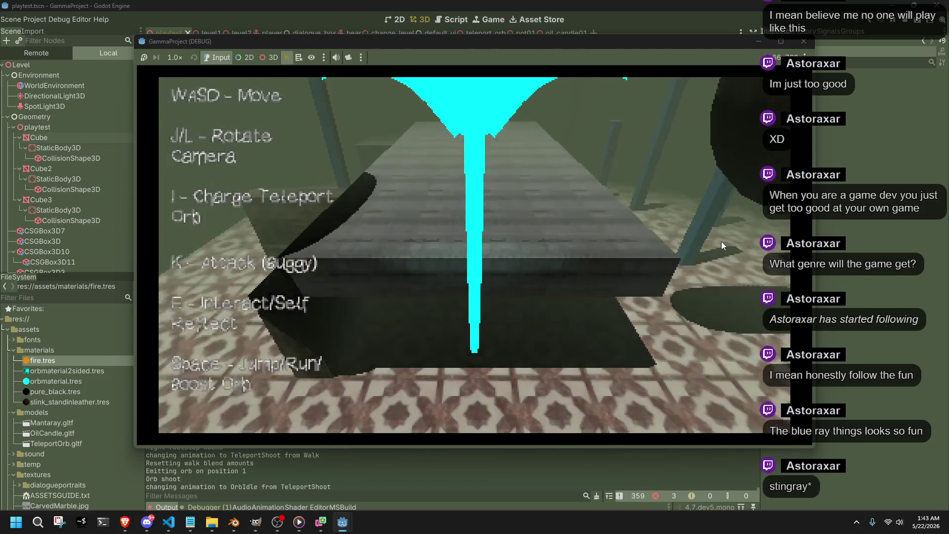
Step: Rotate the camera around the hallway following the orb, moving toward the dark ring
key("l")
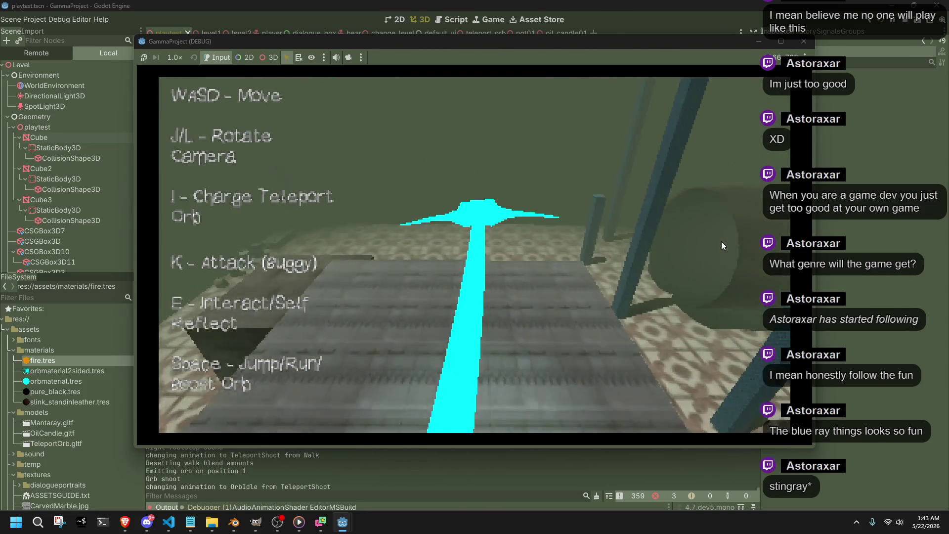
key("l")
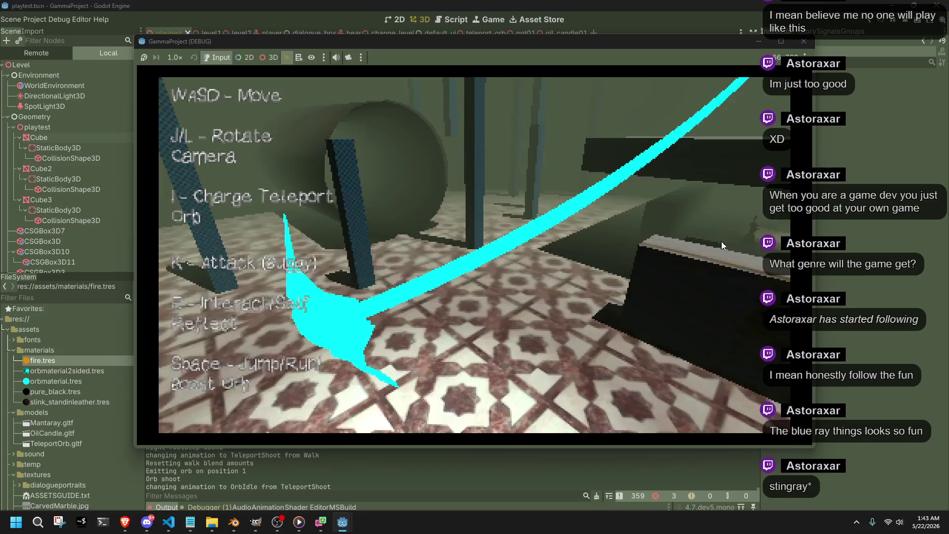
key("j")
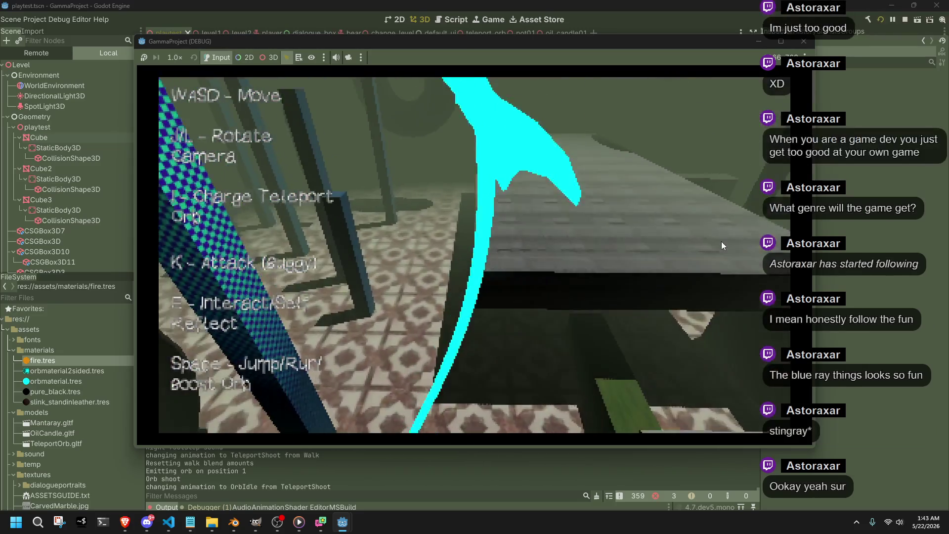
key("j")
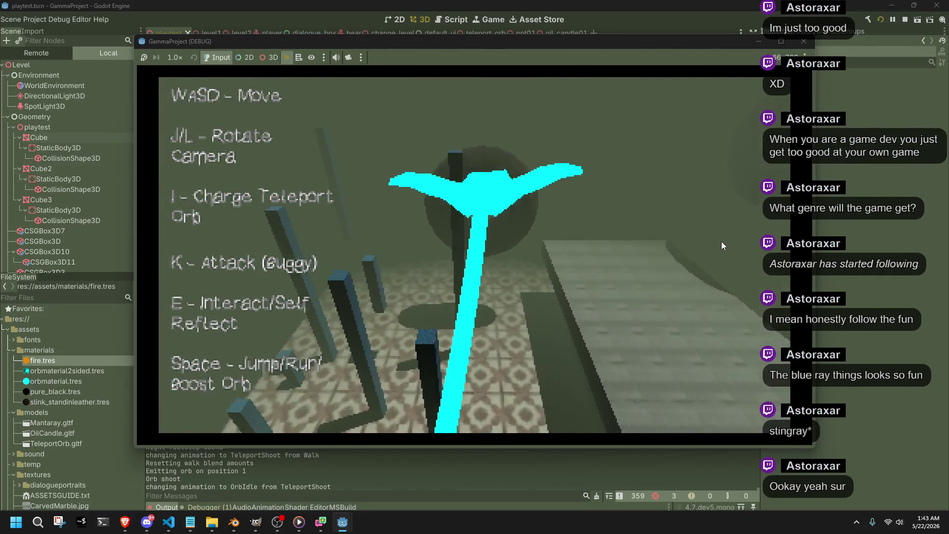
key("w")
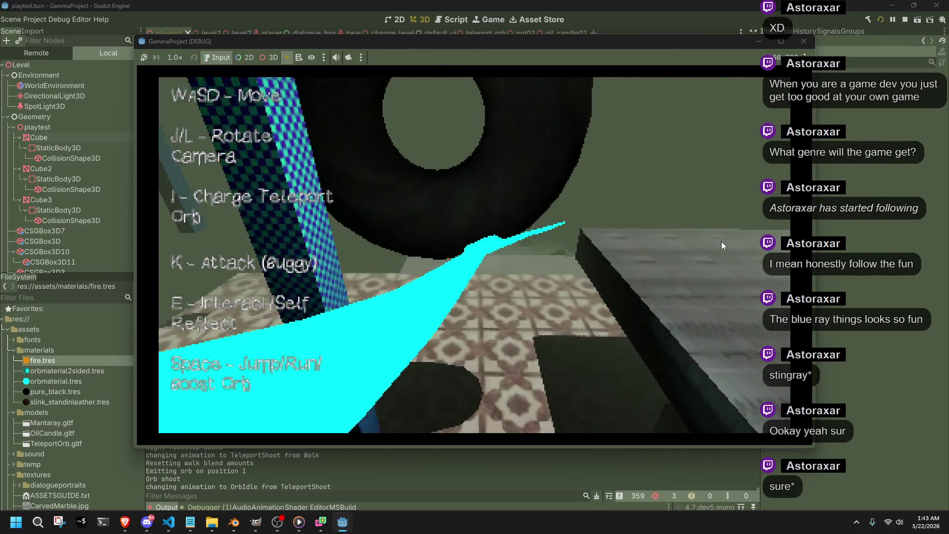
key("l")
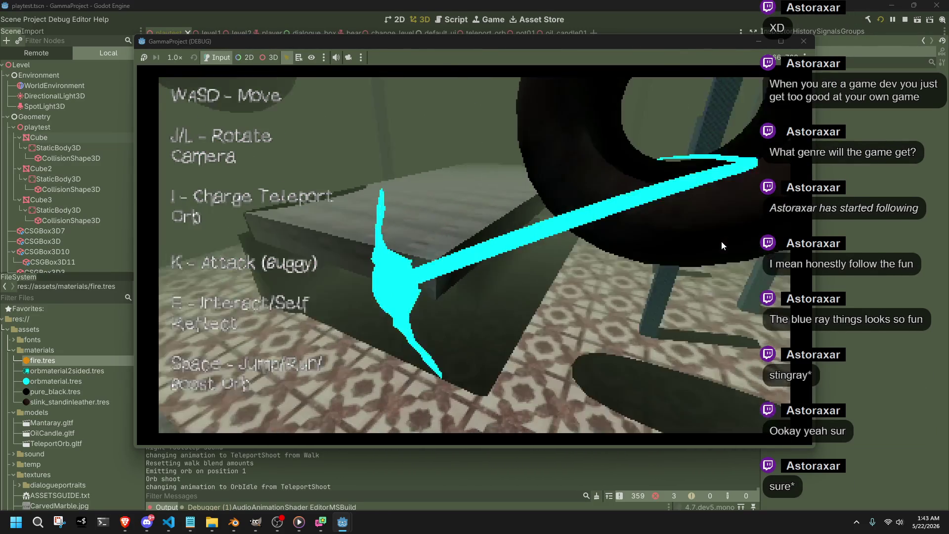
key("j")
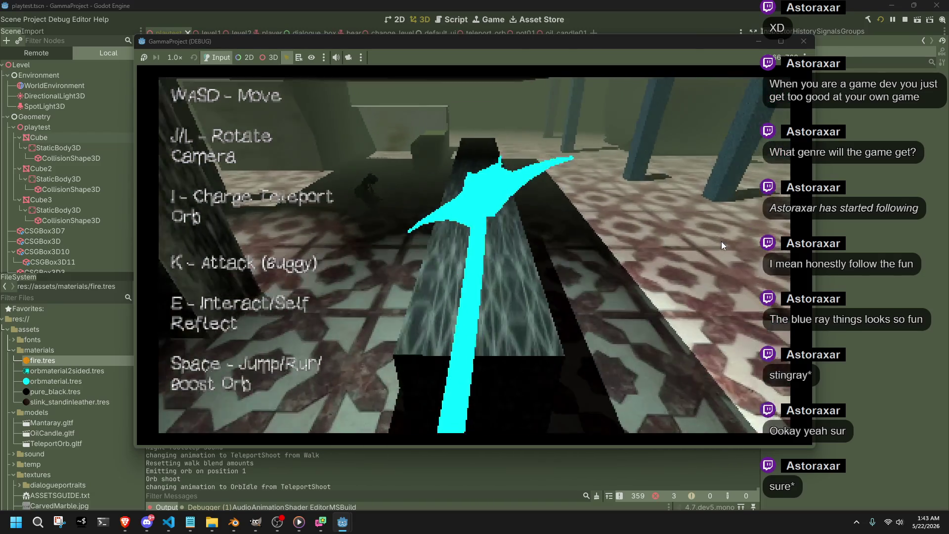
key("j")
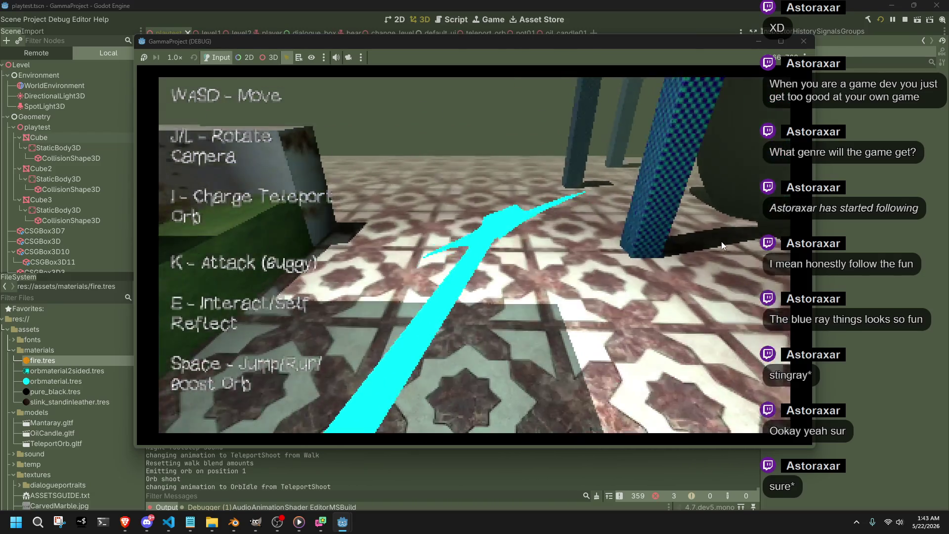
key("l")
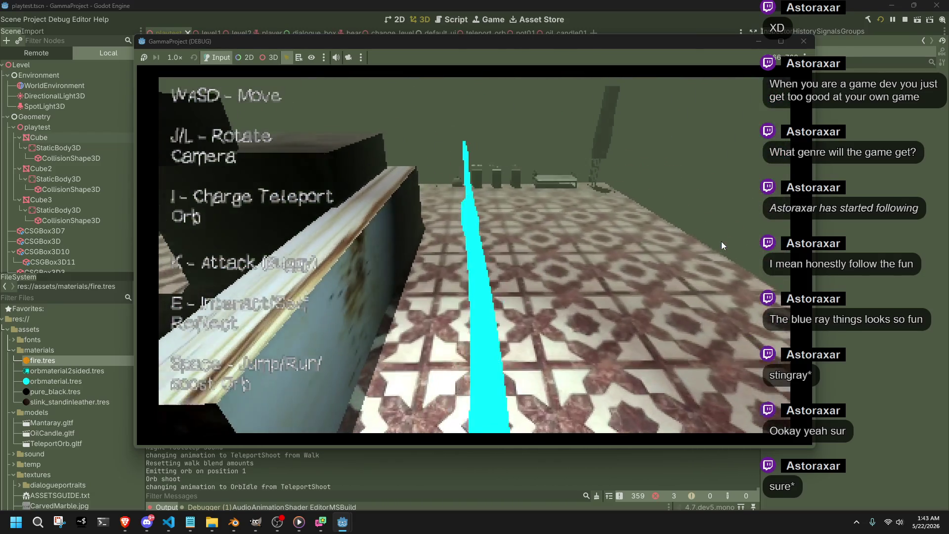
key("j")
key("l")
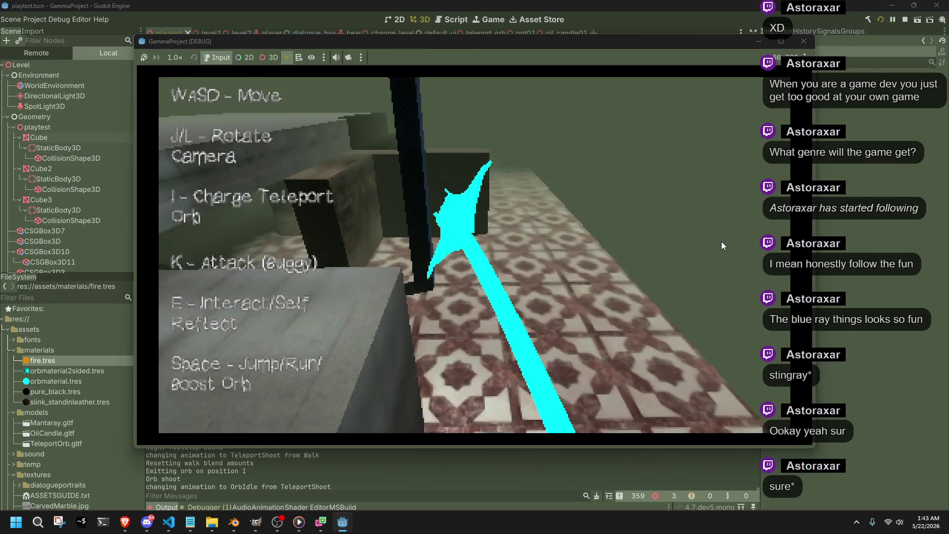
Step: Run along the dark wall to the pot, blow out the candle, and inspect the pot
key("j")
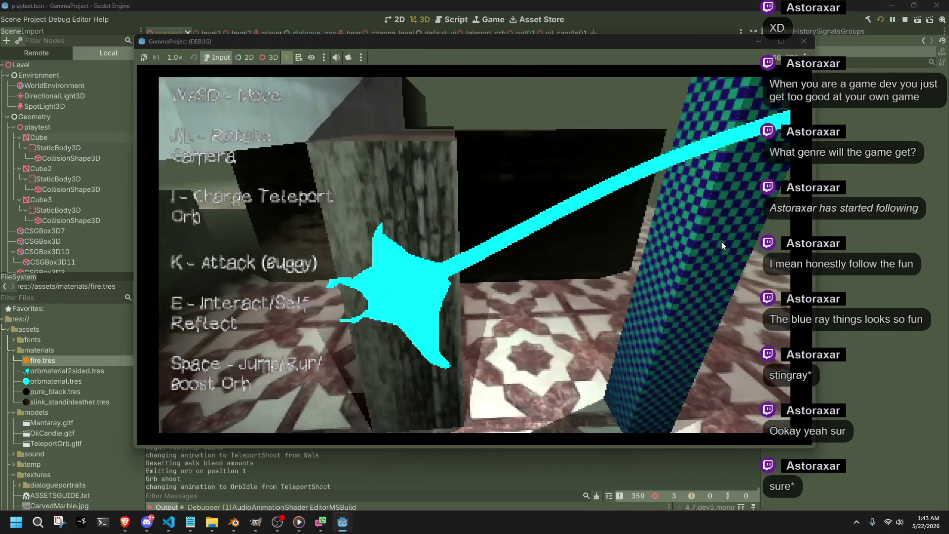
key("l")
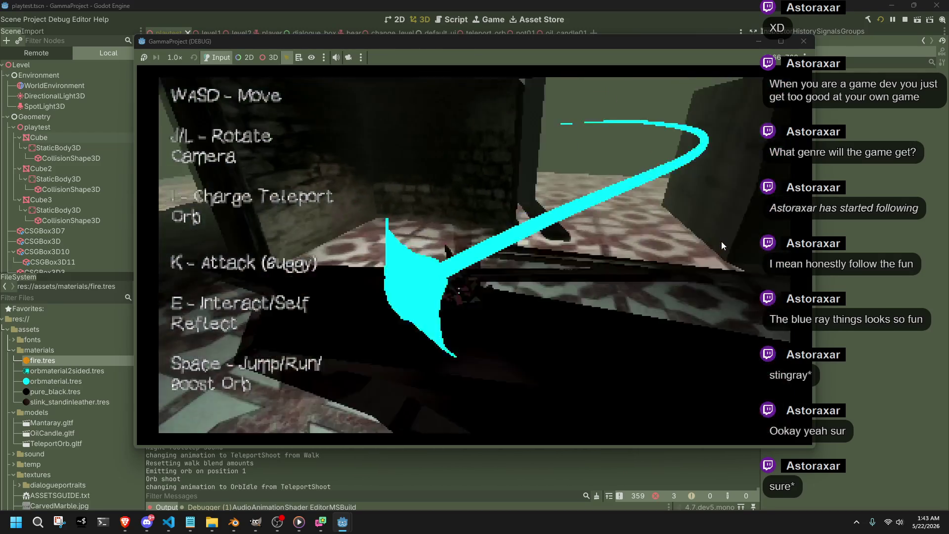
key("w")
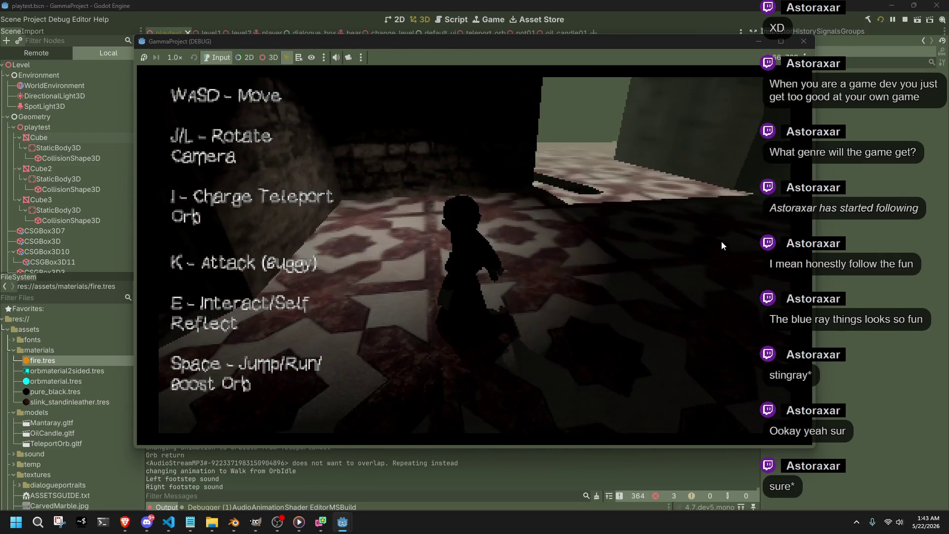
key("a")
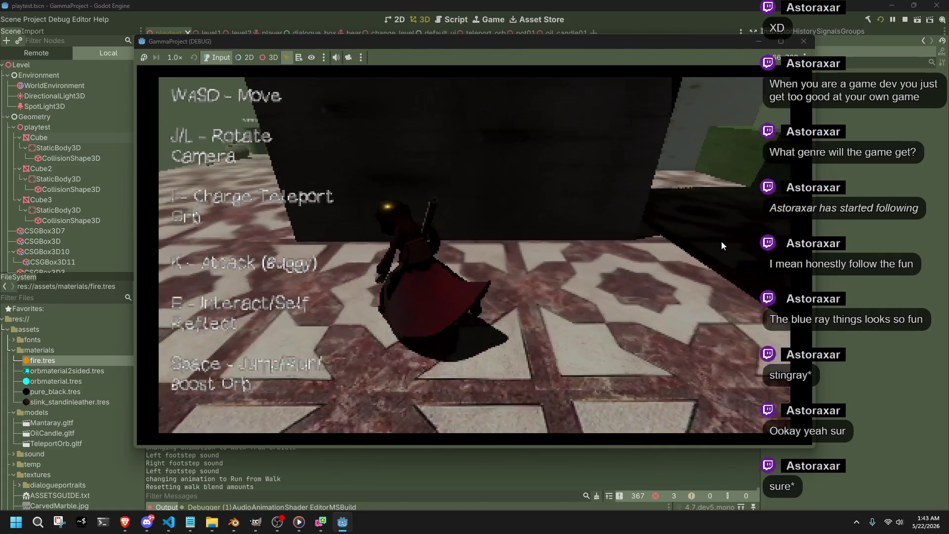
key("d")
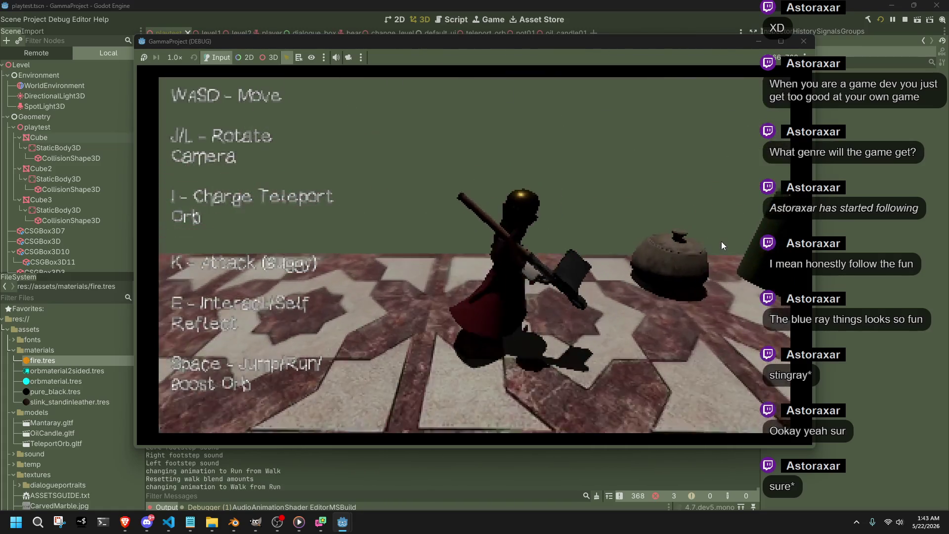
key("l")
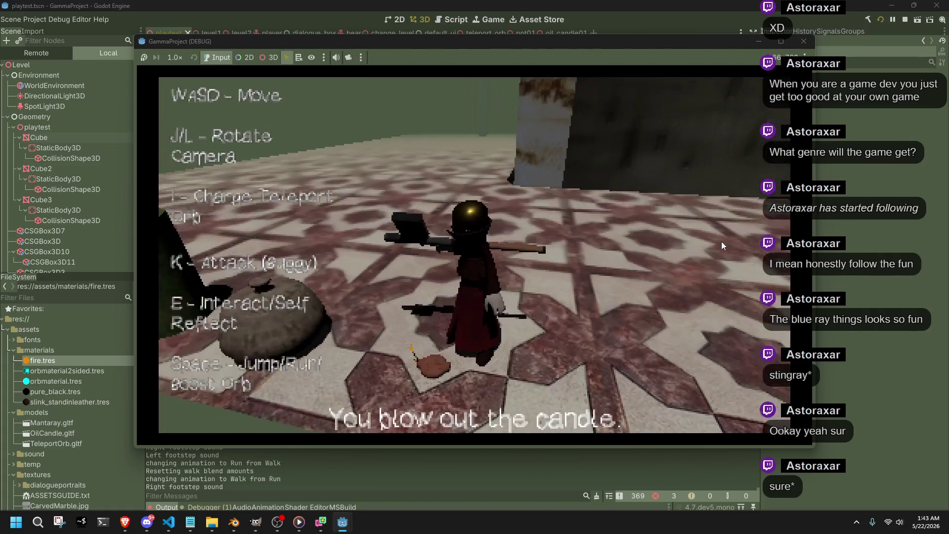
key("w")
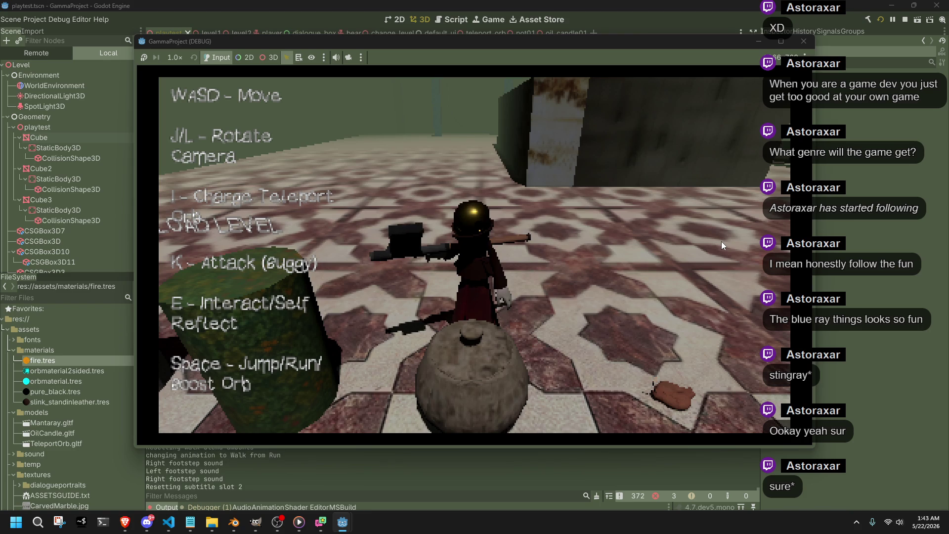
key("j")
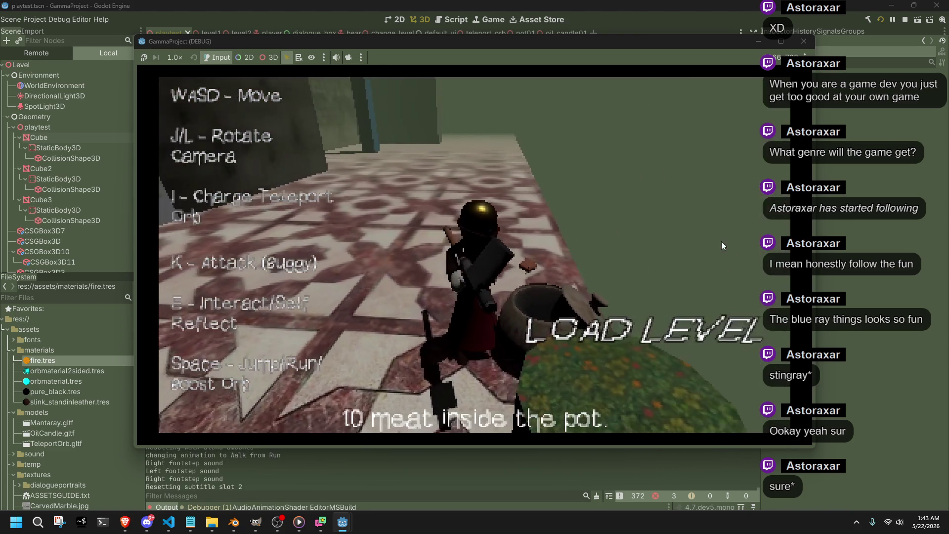
Step: Open and advance the test dialogue with E, then start the test video
key("w")
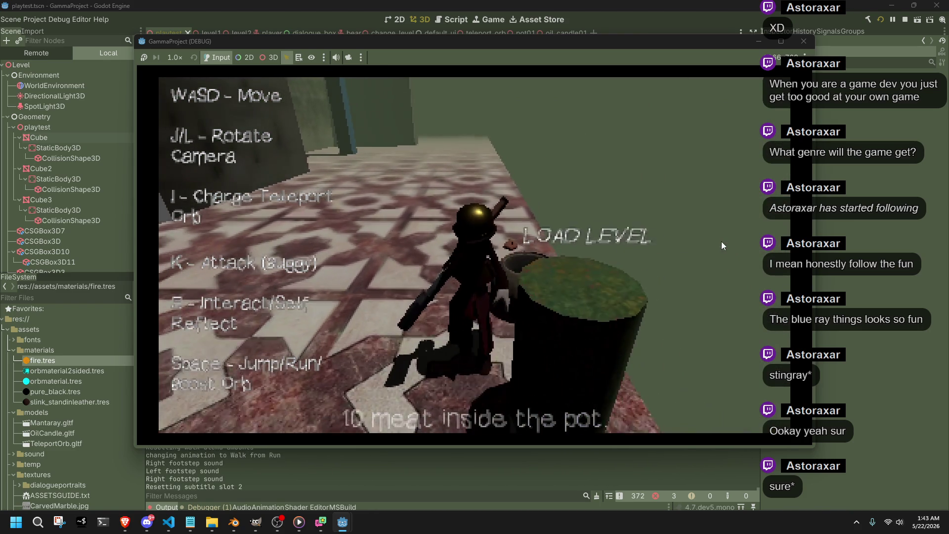
key("e")
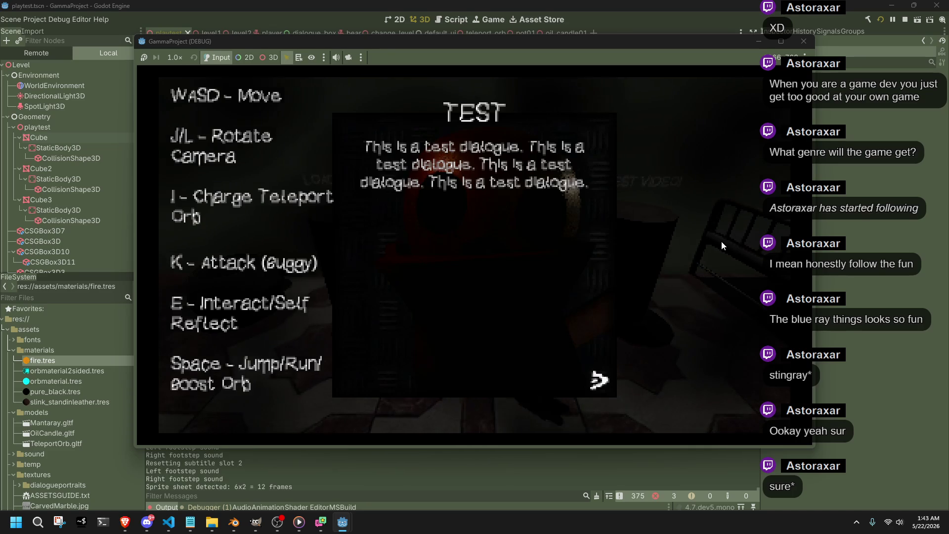
key("e")
key("d")
key("e")
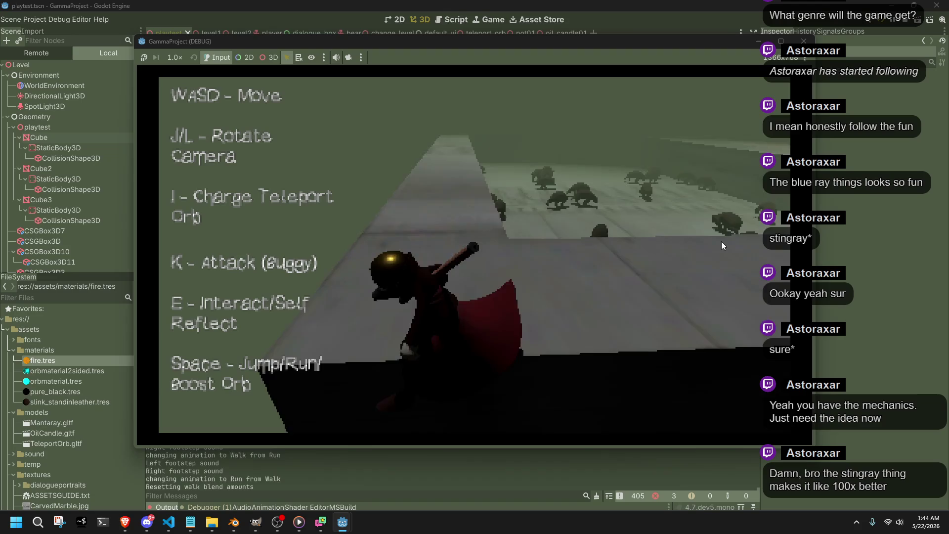
Step: Relaunch the game, run the character across the stone roof and wooden ledge, then stop with F8
key("F8")
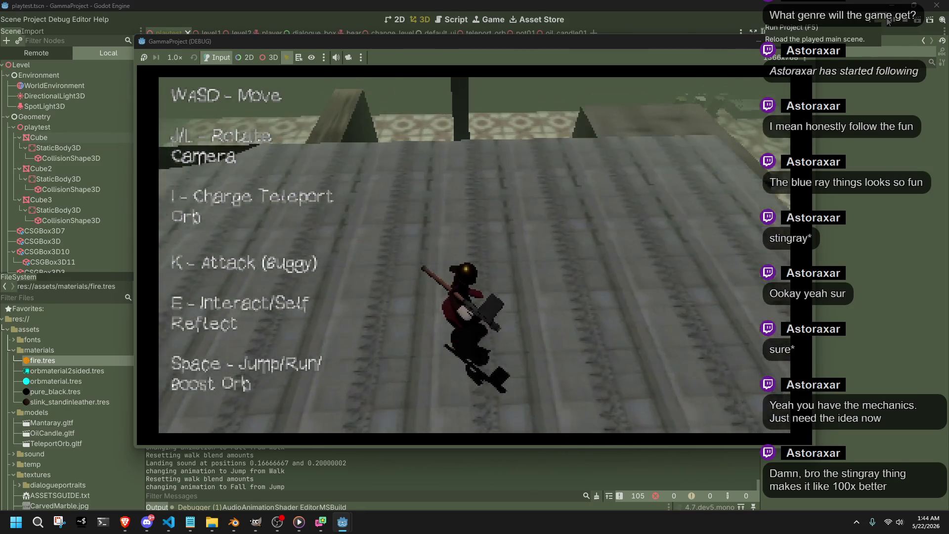
key("w")
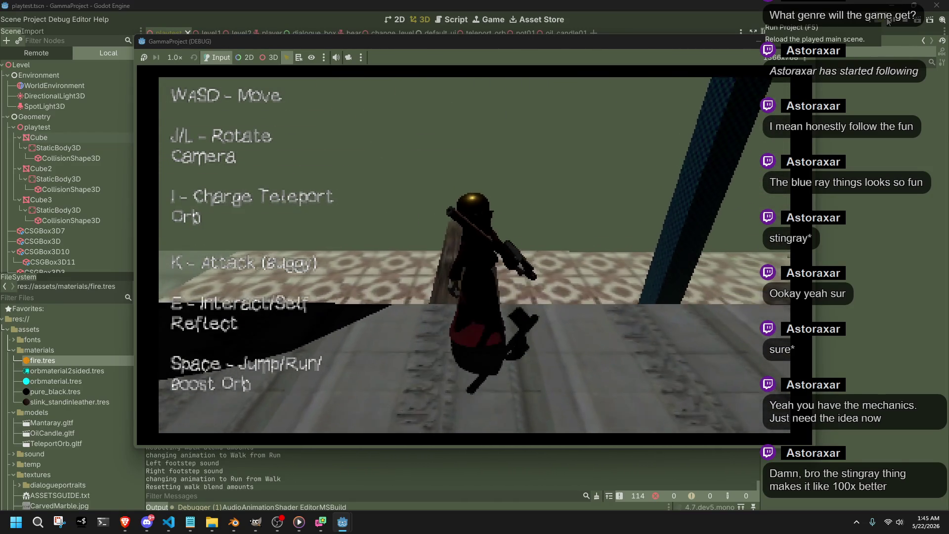
key("l")
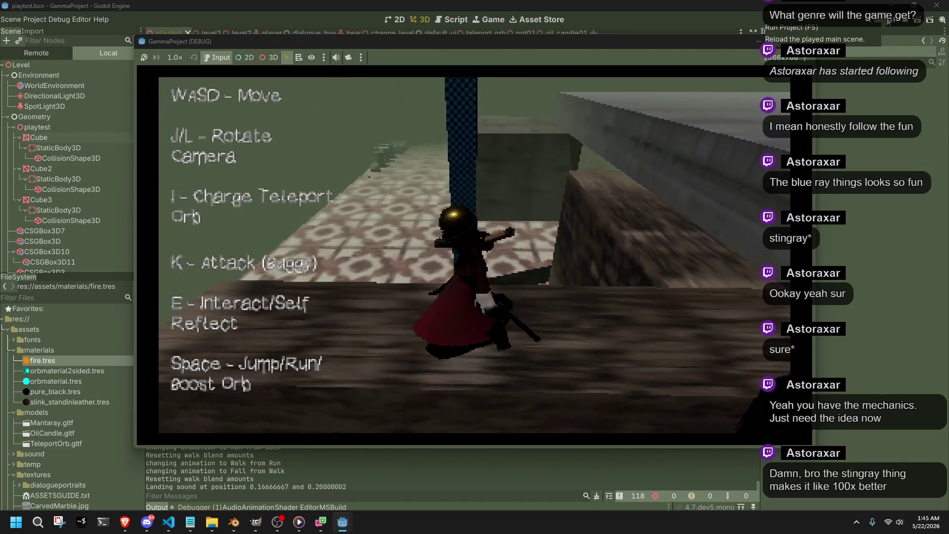
key("l")
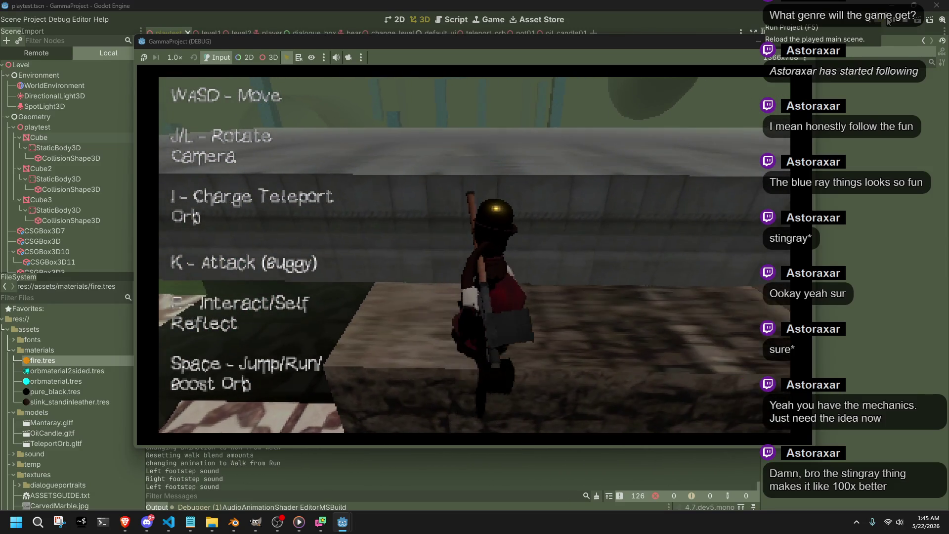
key("l")
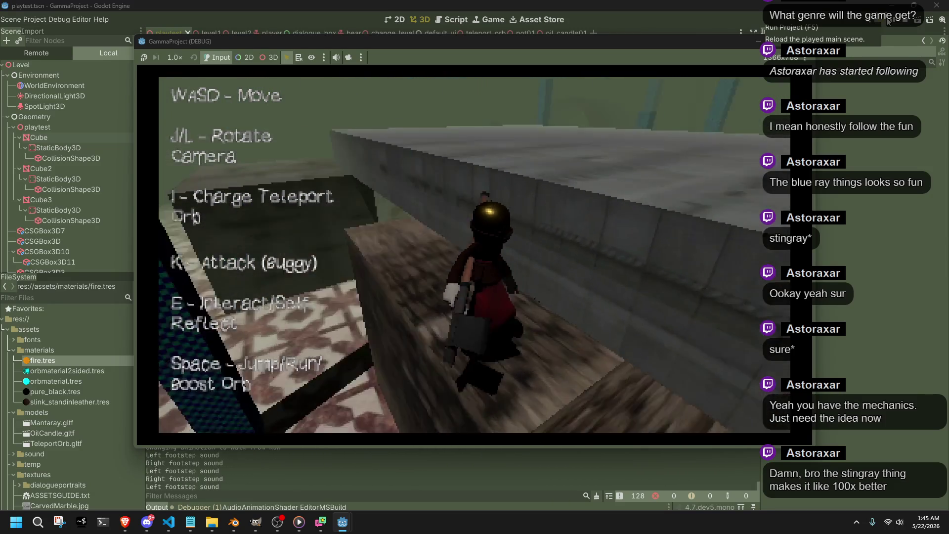
key("j")
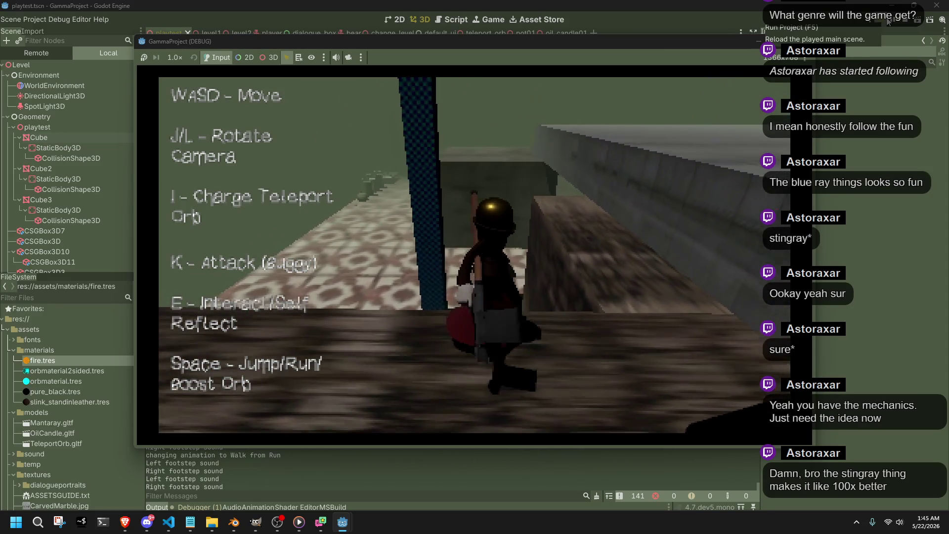
key("w")
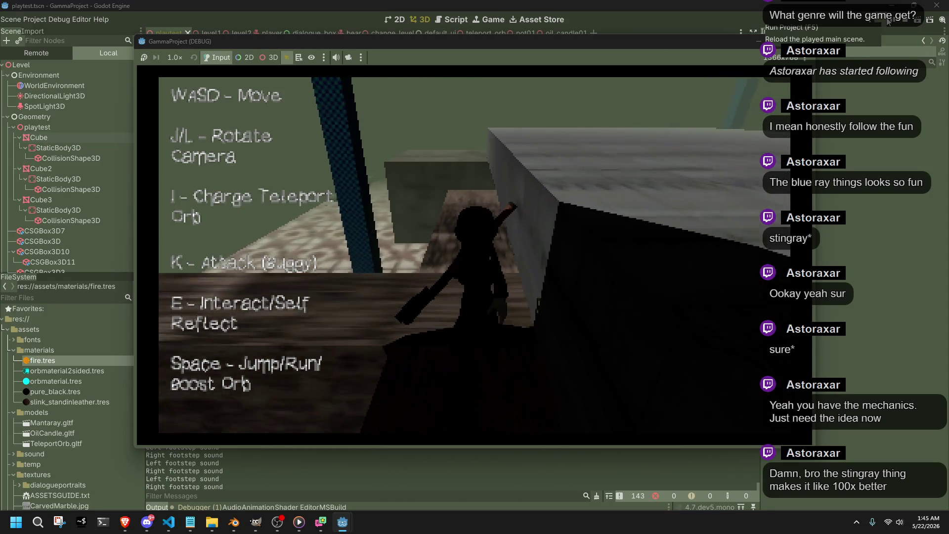
key("l")
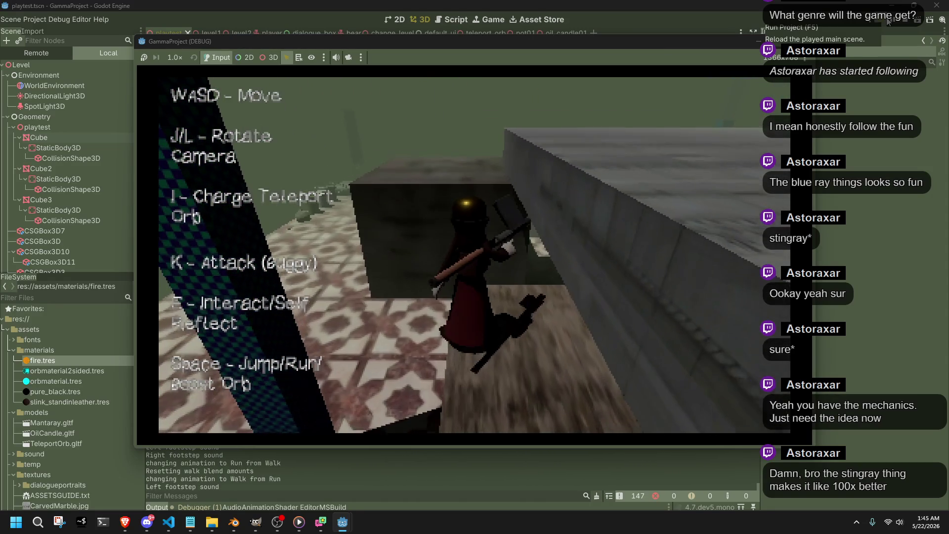
key("F8")
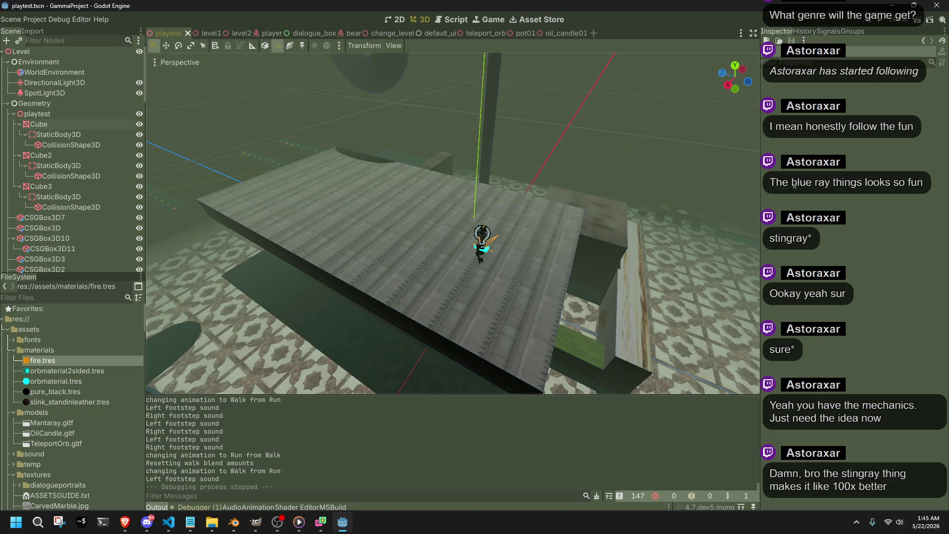
Step: Check airControlDirection on line 305 of Player.cs through the Fall case, then return to Blender
left_click(167, 528)
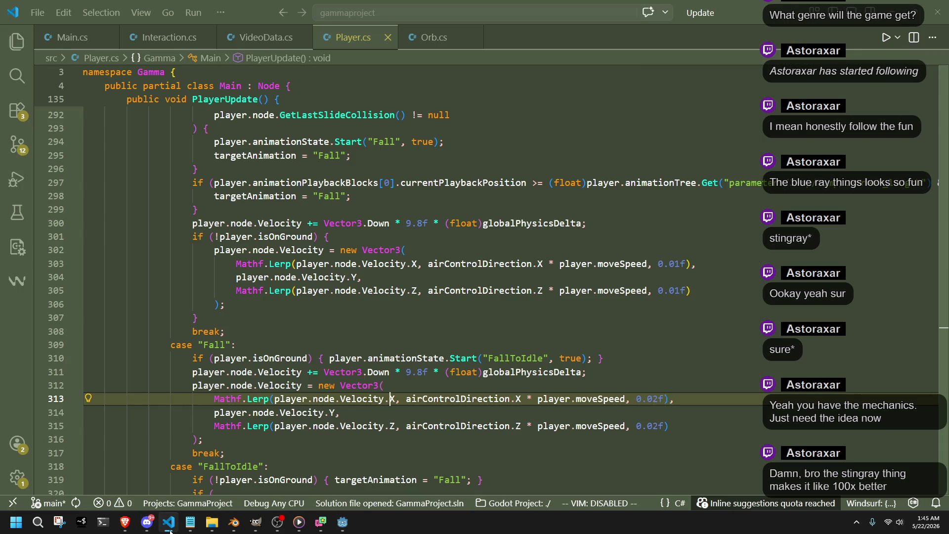
left_click(475, 291)
scroll(279, 489, "down", 7)
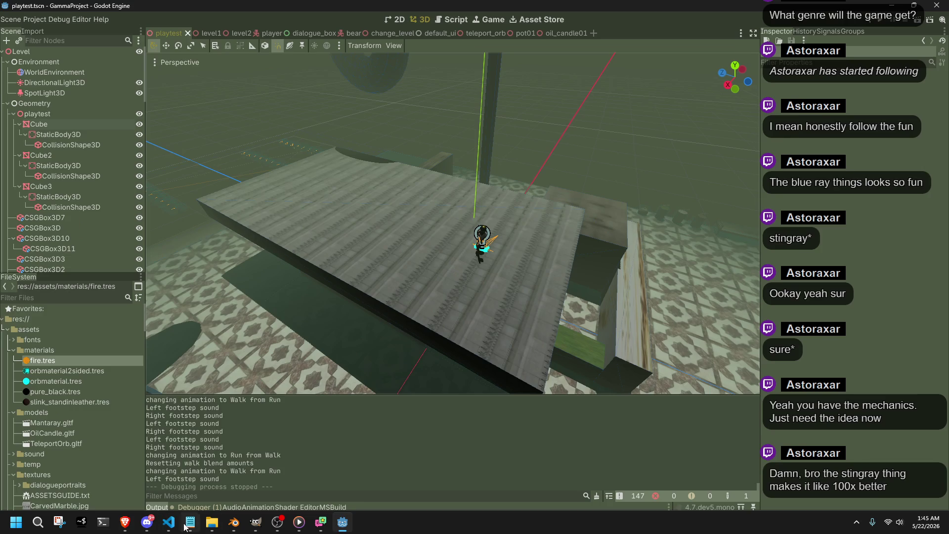
left_click(234, 523)
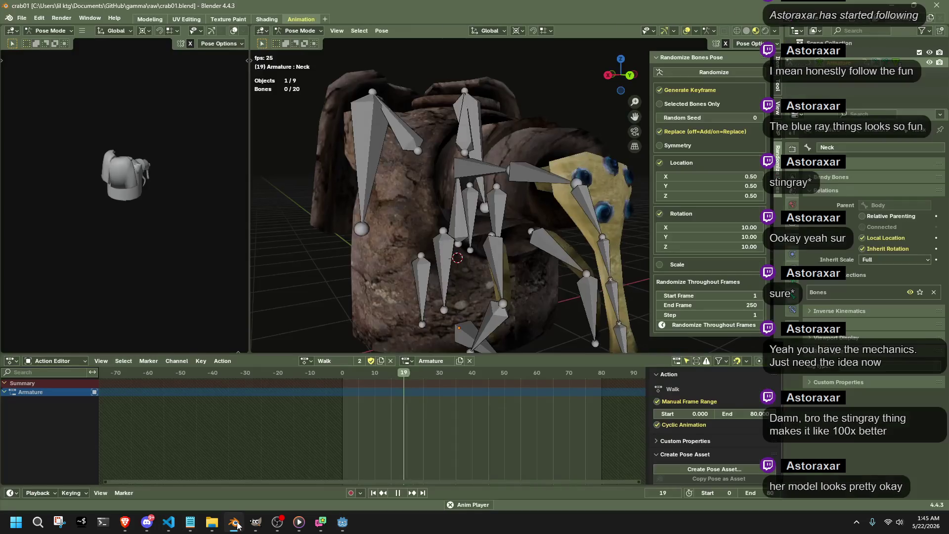
Step: View the crab's looping Walk animation from several angles and save crab01.blend
scroll(514, 251, "down", 3)
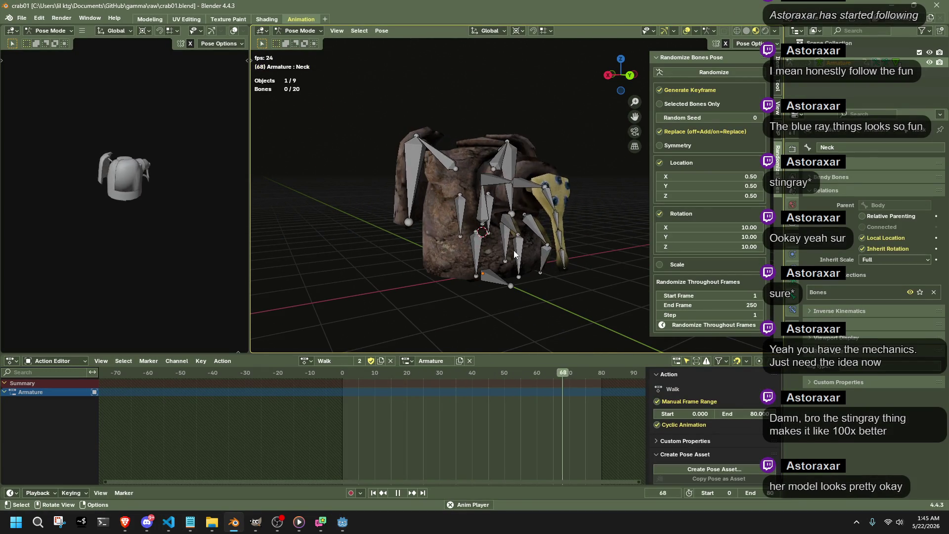
scroll(512, 250, "down", 2)
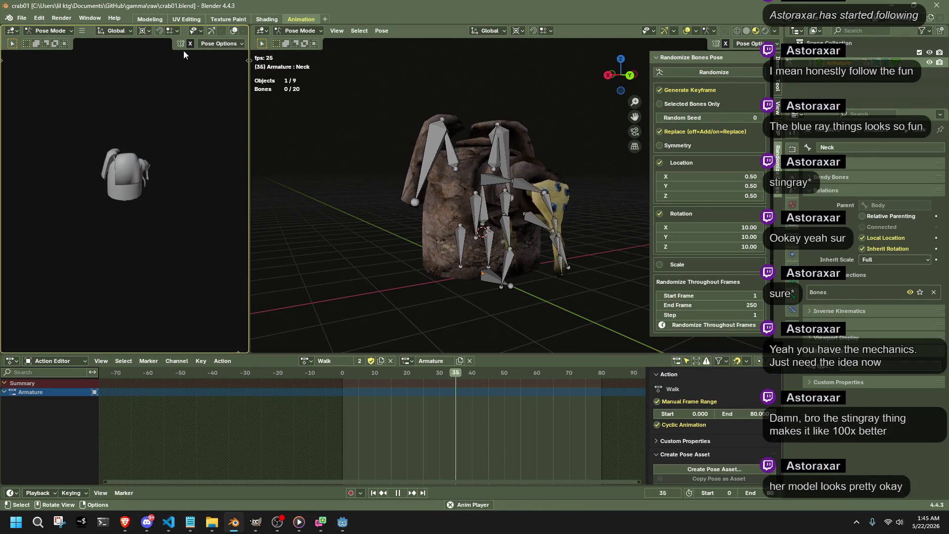
mouse_move(348, 215)
left_mouse_down()
mouse_move(441, 250)
mouse_move(320, 258)
left_mouse_up()
key("ctrl+s")
scroll(440, 250, "up", 5)
scroll(321, 258, "up", 3)
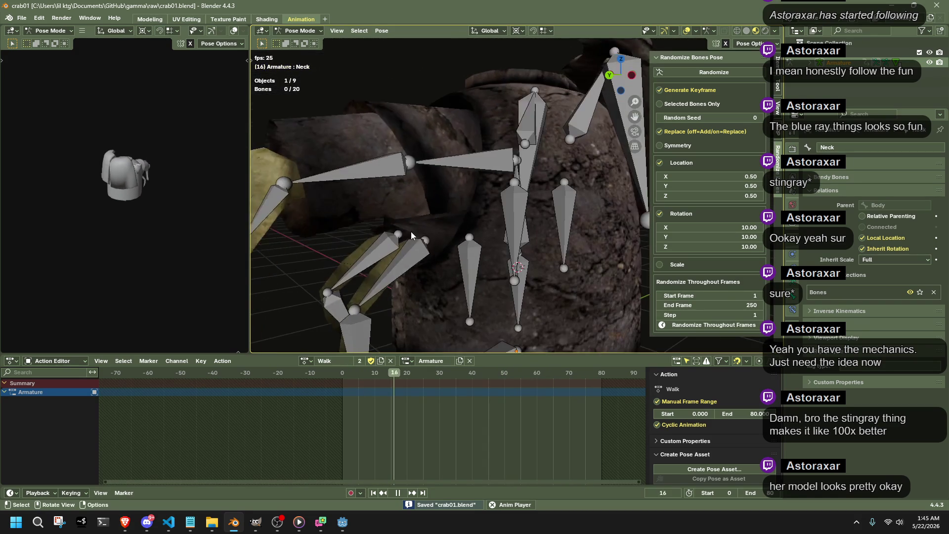
scroll(328, 223, "down", 5)
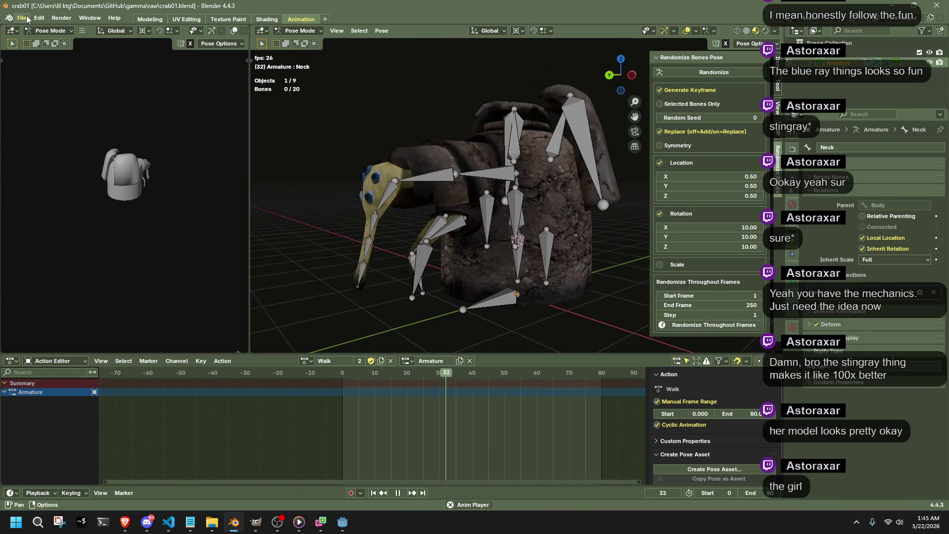
left_click(27, 19)
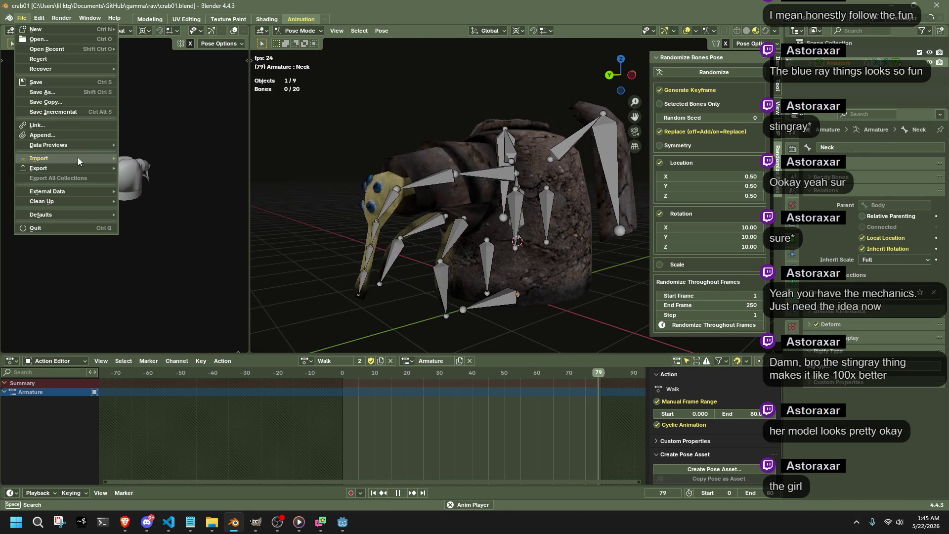
Step: Start a glTF 2.0 export of the crab into the Models folder
mouse_move(77, 169)
left_click(208, 266)
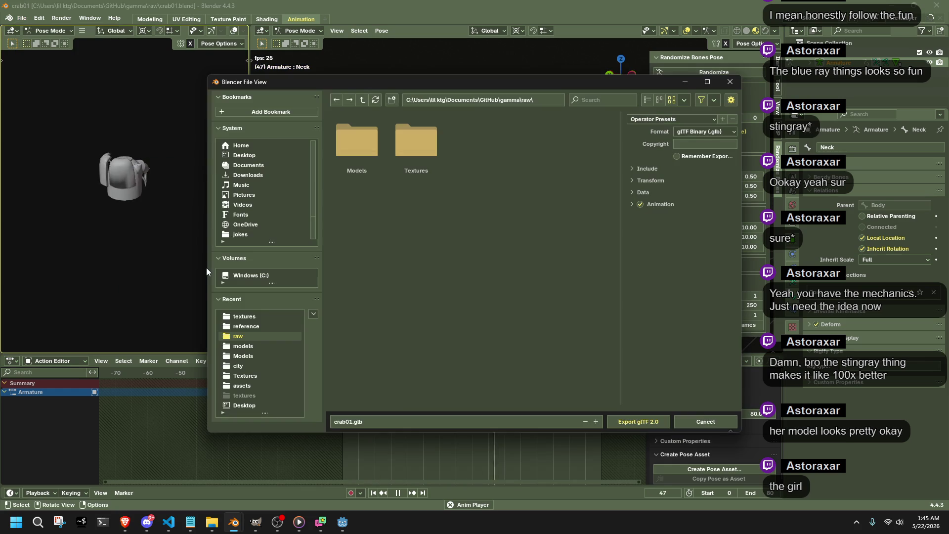
left_click(381, 165)
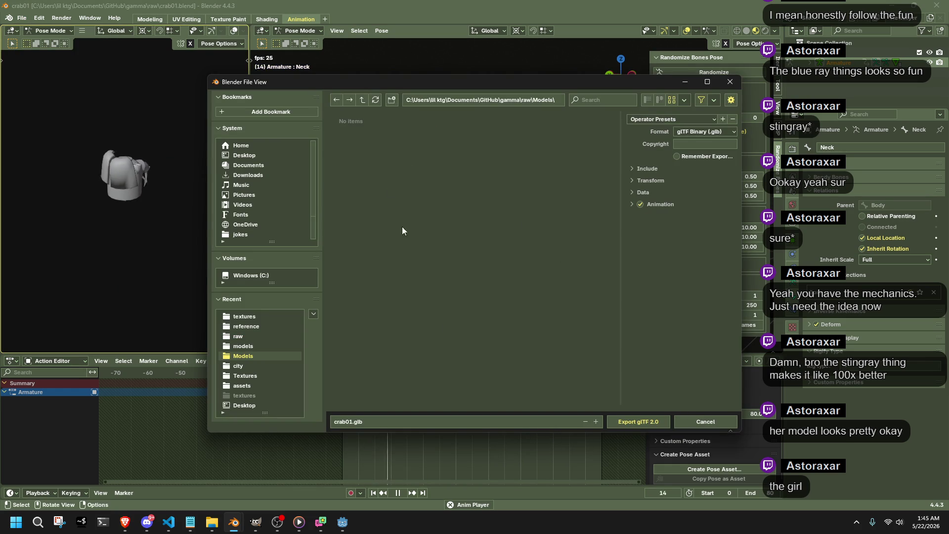
Step: Toggle the format to glTF Separate and back to glTF Binary (.glb), then open Steam's tray menu
left_click(695, 133)
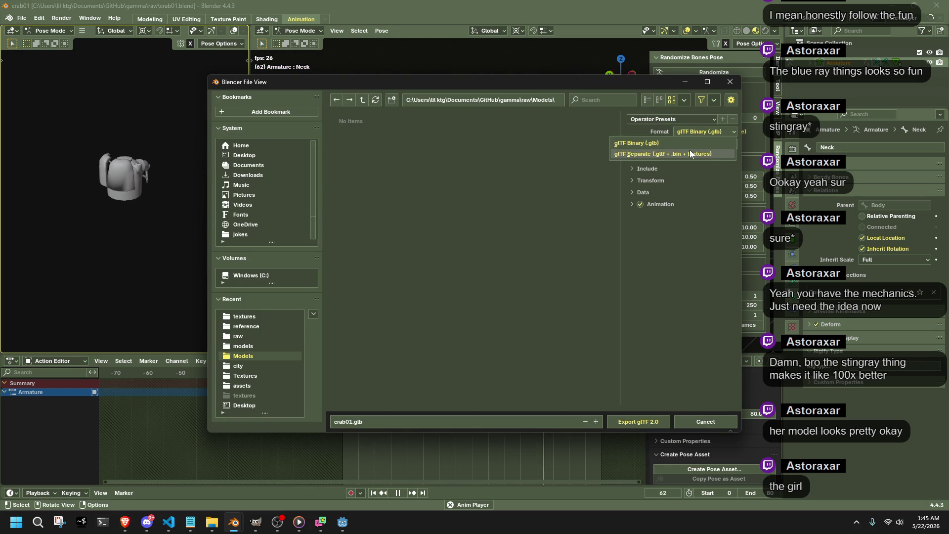
left_click(690, 150)
left_click(686, 130)
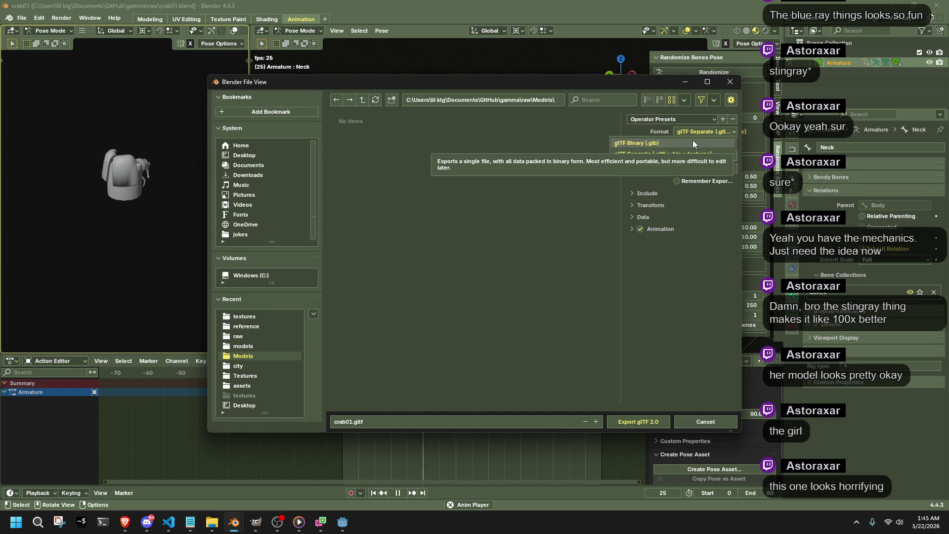
left_click(692, 143)
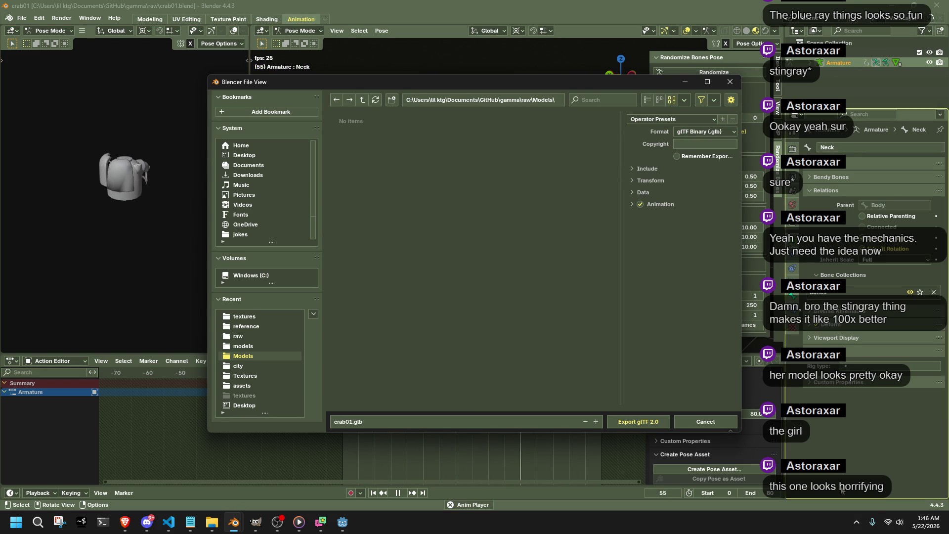
left_click(857, 522)
right_click(825, 495)
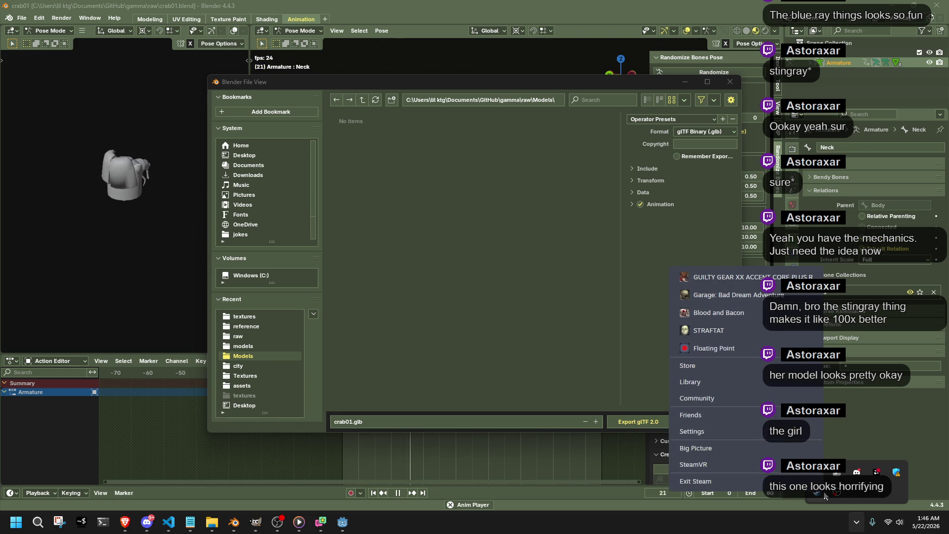
Step: Launch Garage: Bad Dream Adventure from Steam and choose Continue to load the saved game
left_click(726, 288)
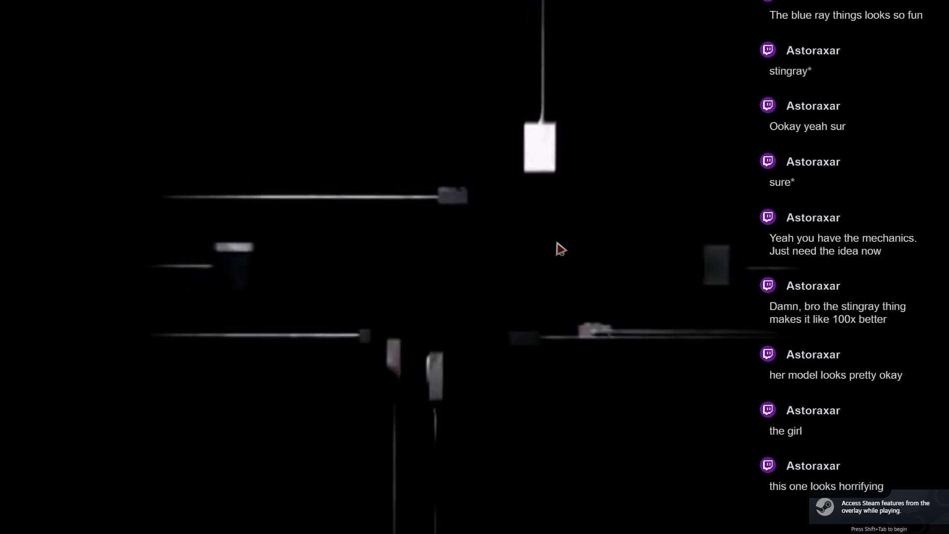
key("Down")
key("Return")
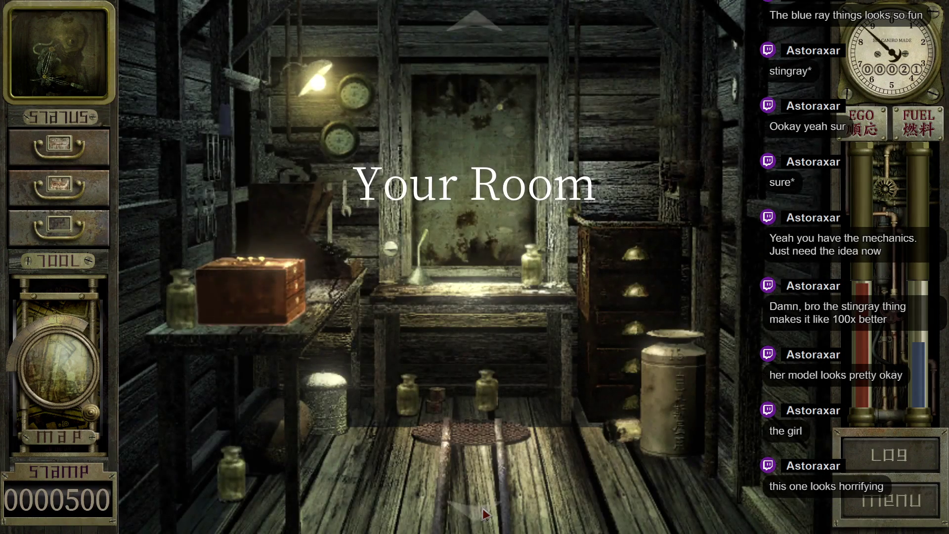
Step: Walk to the fuel station and pull up the bottle trap, viewing the Mighty Claws catch
left_click(484, 514)
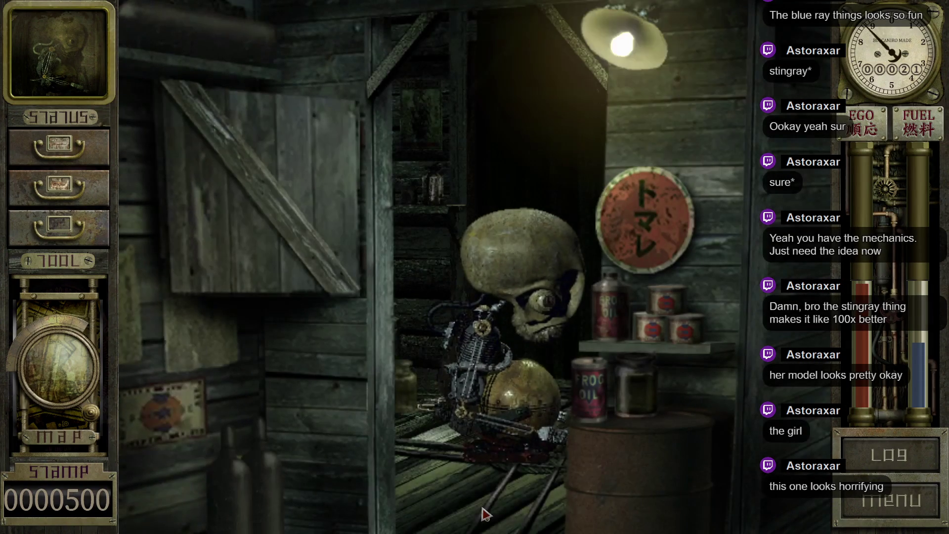
left_click(476, 509)
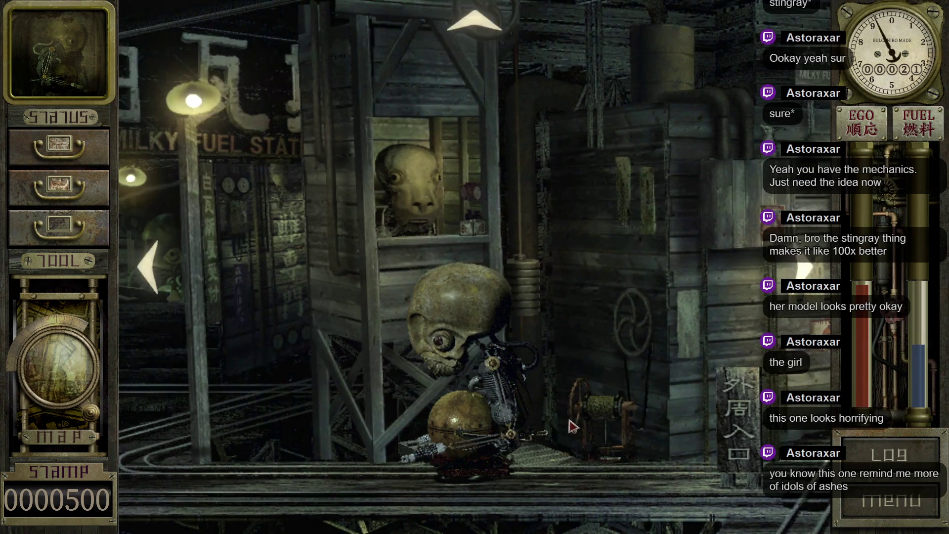
left_click(618, 448)
left_click(656, 172)
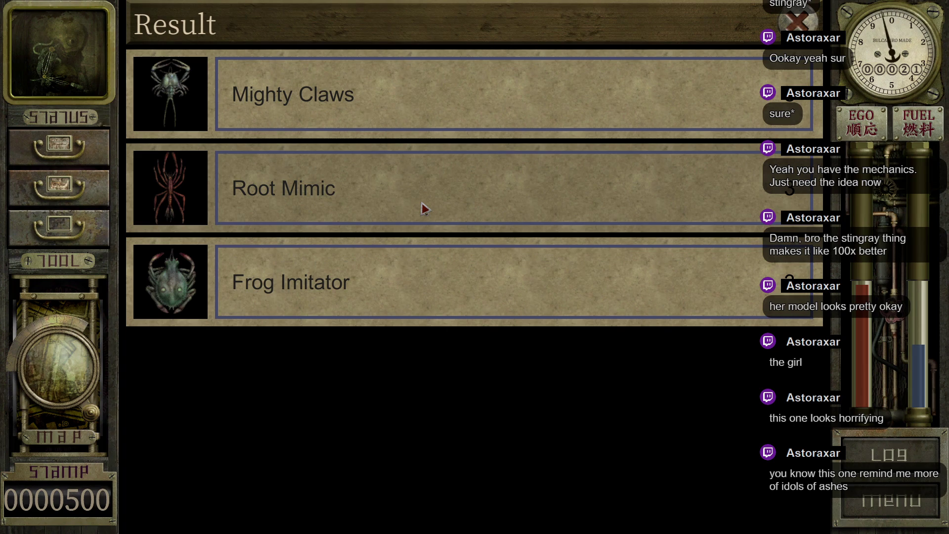
left_click(284, 105)
left_click(534, 276)
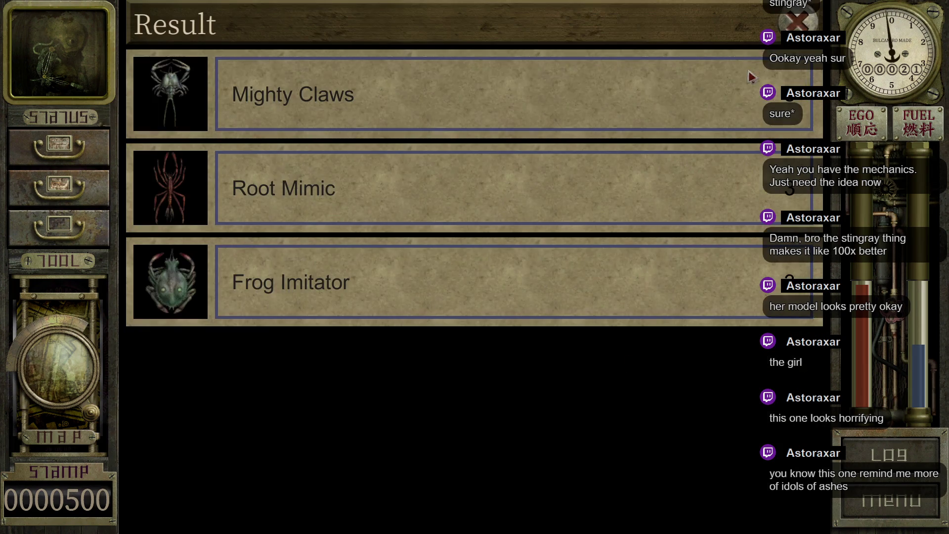
left_click(791, 25)
Step: Set a new Bottle Trap (S) with no ground bait and walk on toward the tanks
left_click(662, 171)
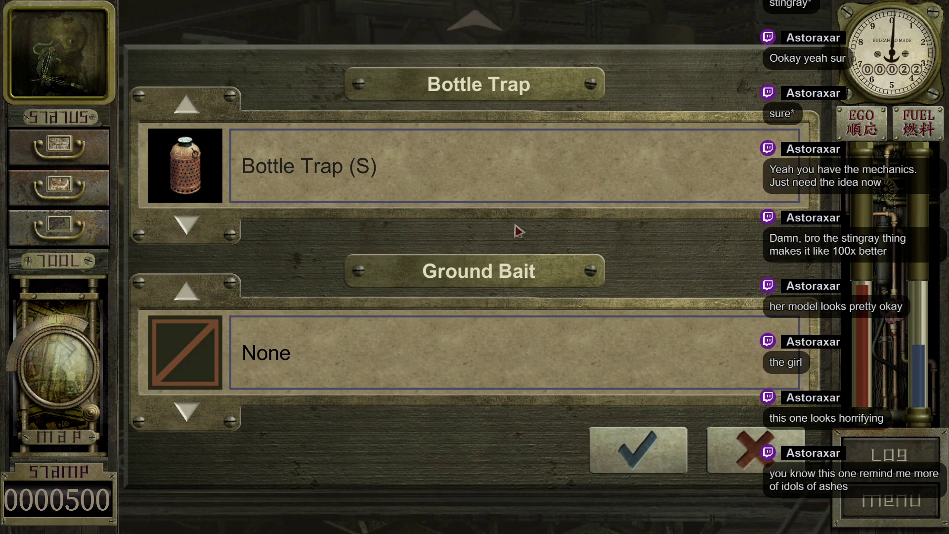
left_click(679, 452)
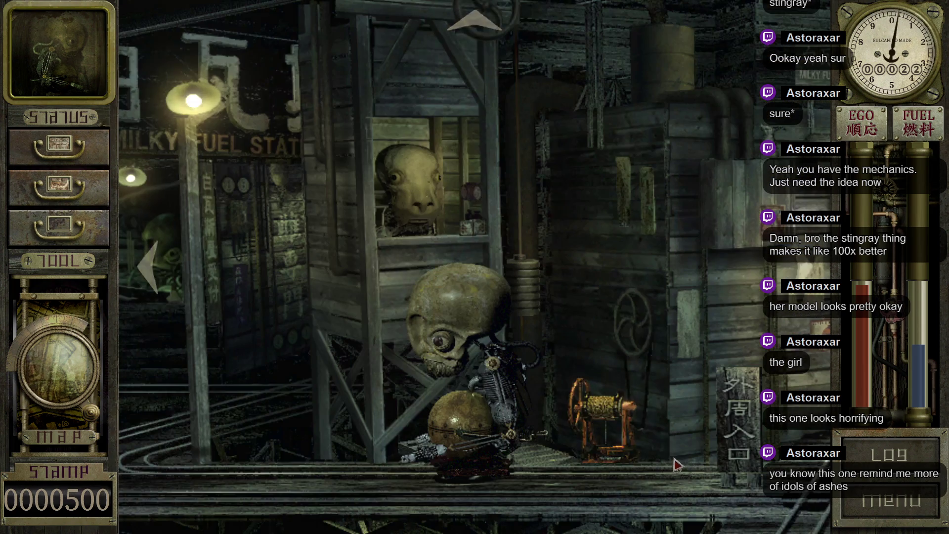
left_click(153, 274)
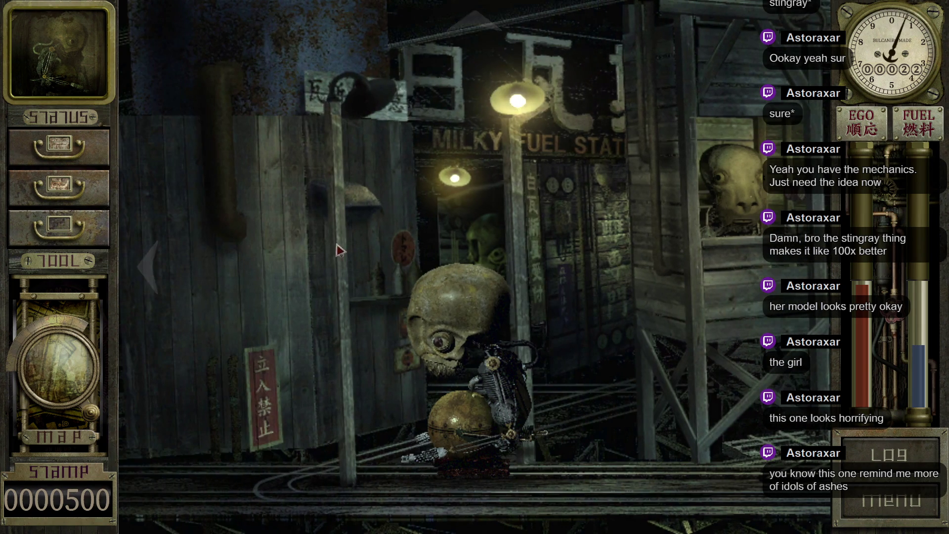
left_click(159, 276)
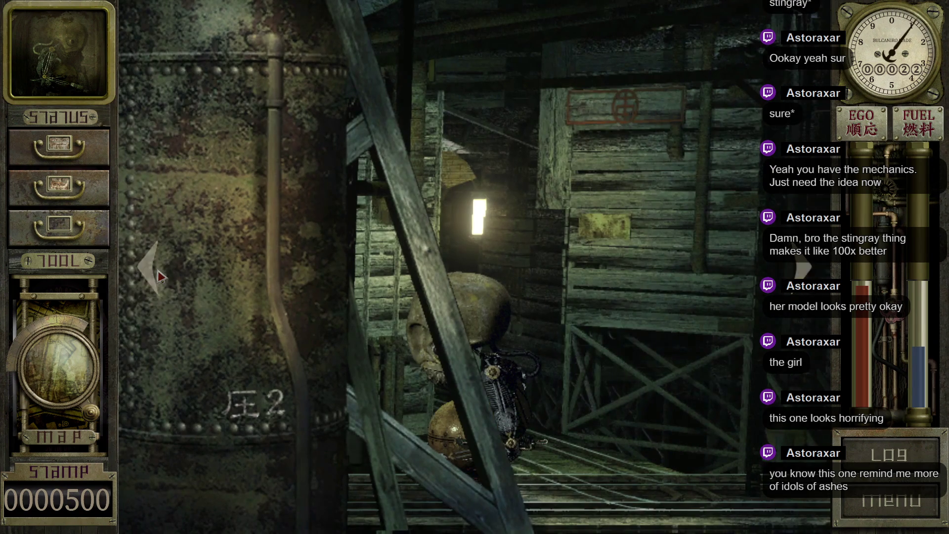
left_click(159, 275)
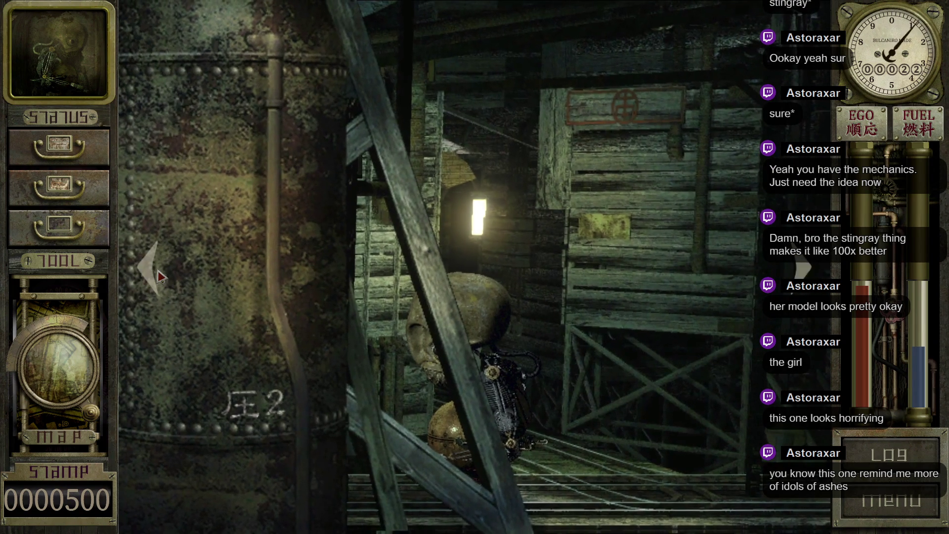
left_click(160, 276)
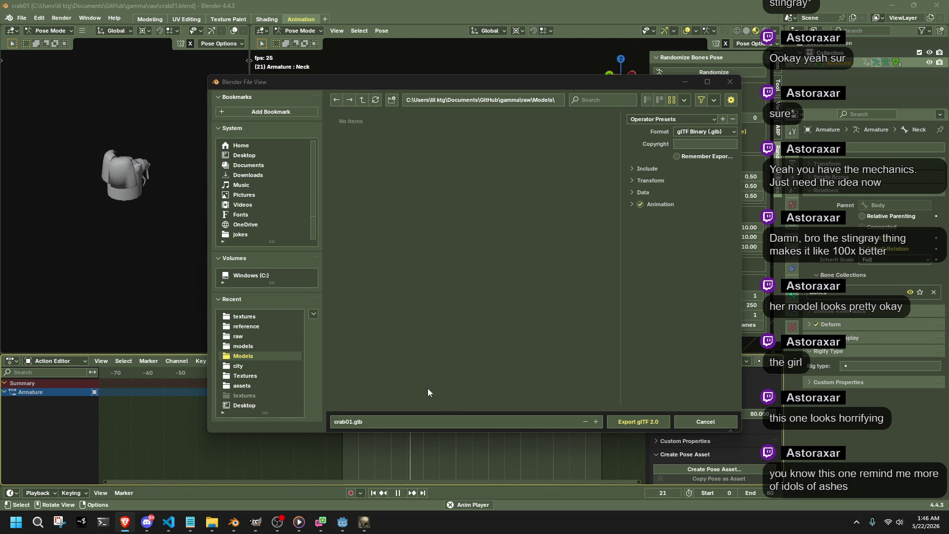
Step: Cancel the crab glTF export and walk the robot right to the Outer Track
left_click(720, 422)
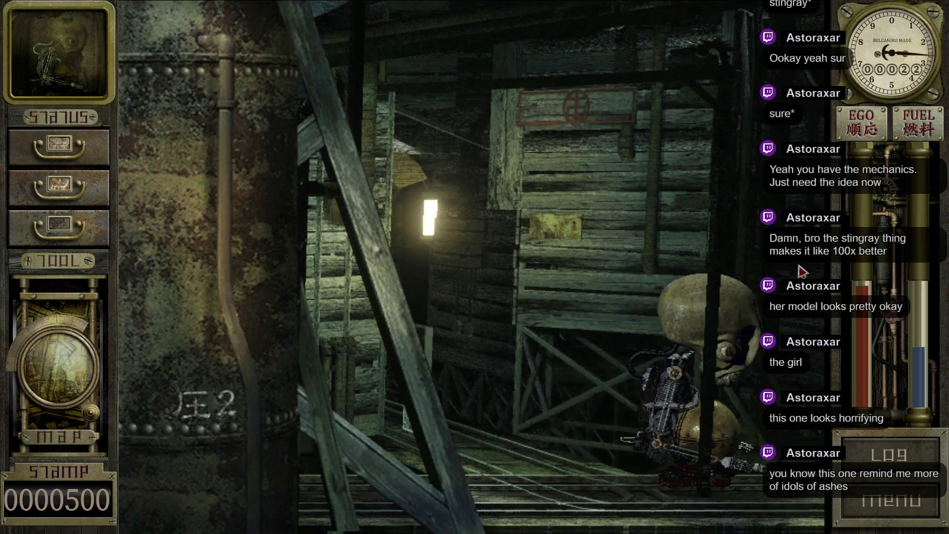
key("Right")
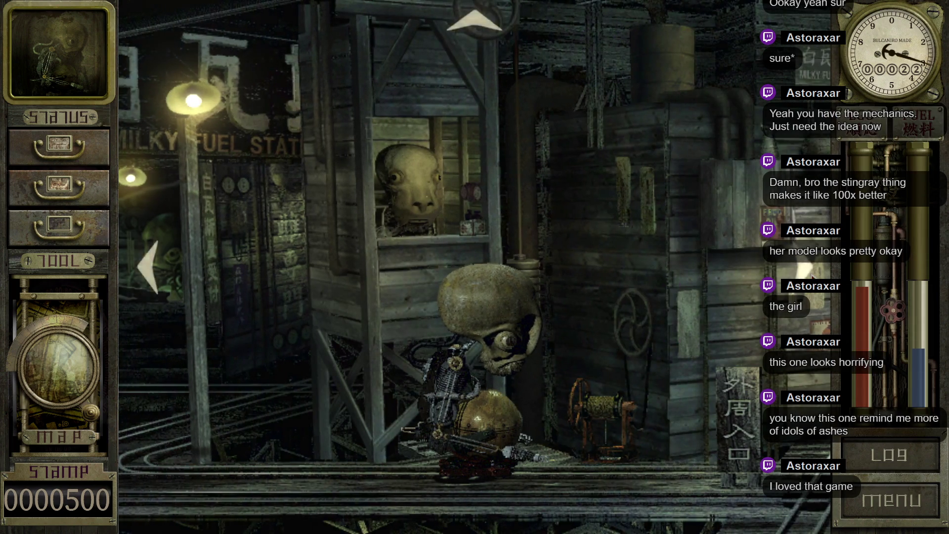
left_click(811, 276)
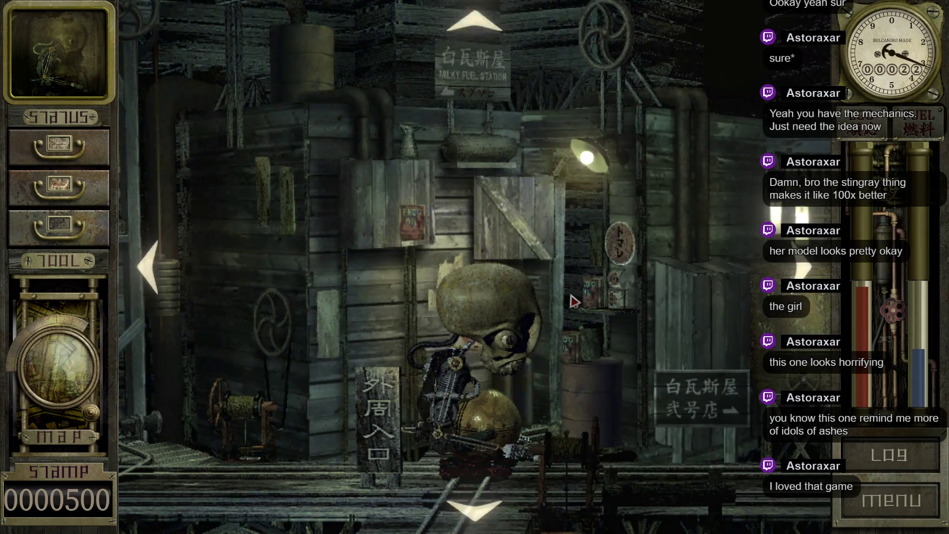
left_click(486, 519)
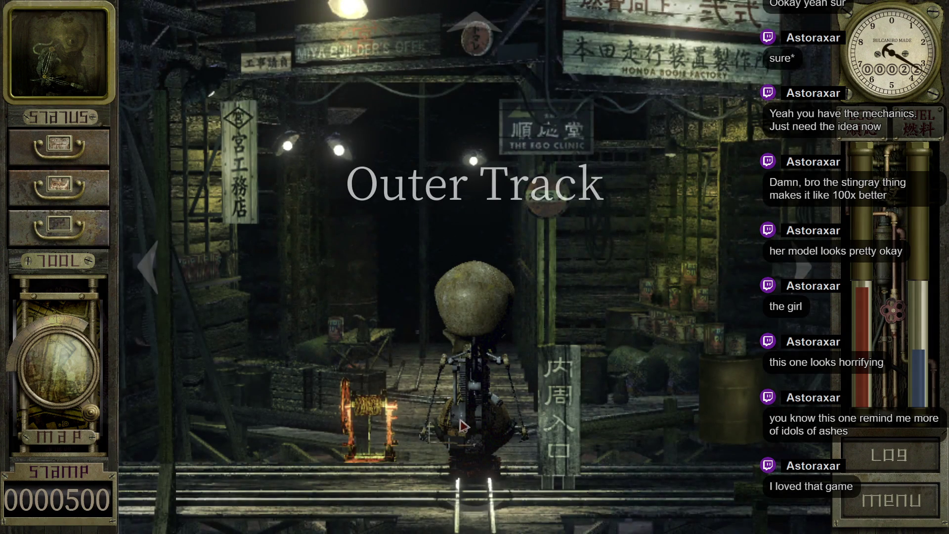
Step: Set and confirm a bottle trap there, then quit from the Menu to the title screen
left_click(371, 421)
left_click(665, 155)
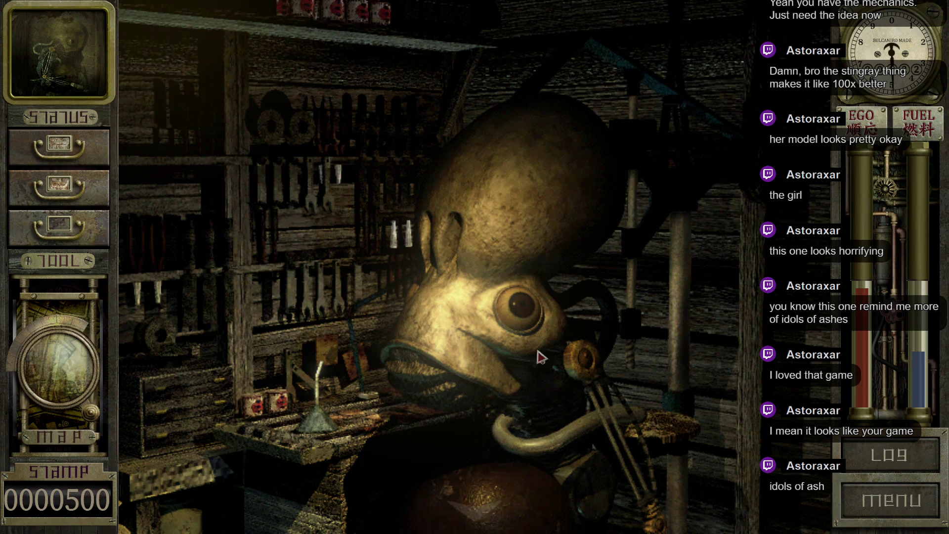
left_click(879, 493)
left_click(505, 434)
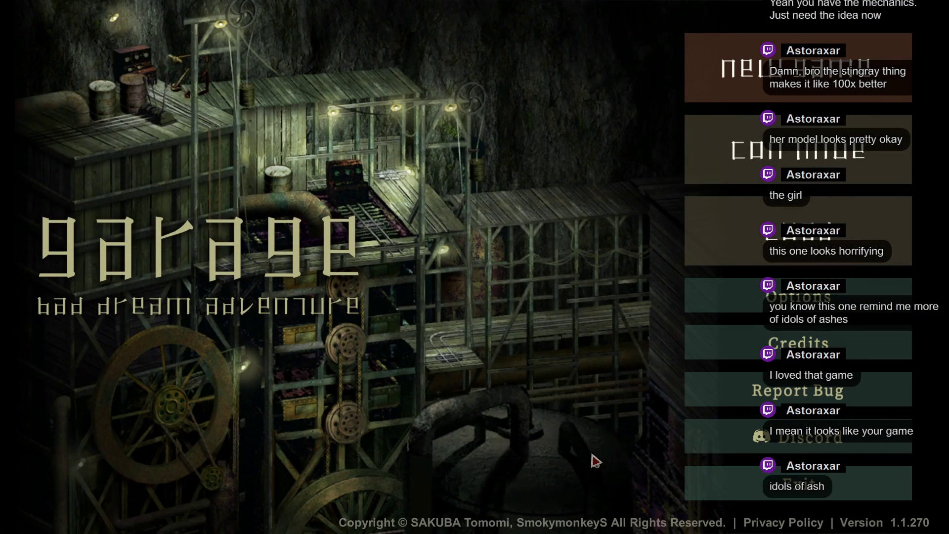
Step: Exit Garage: Bad Dream Adventure from its title screen
left_click(745, 489)
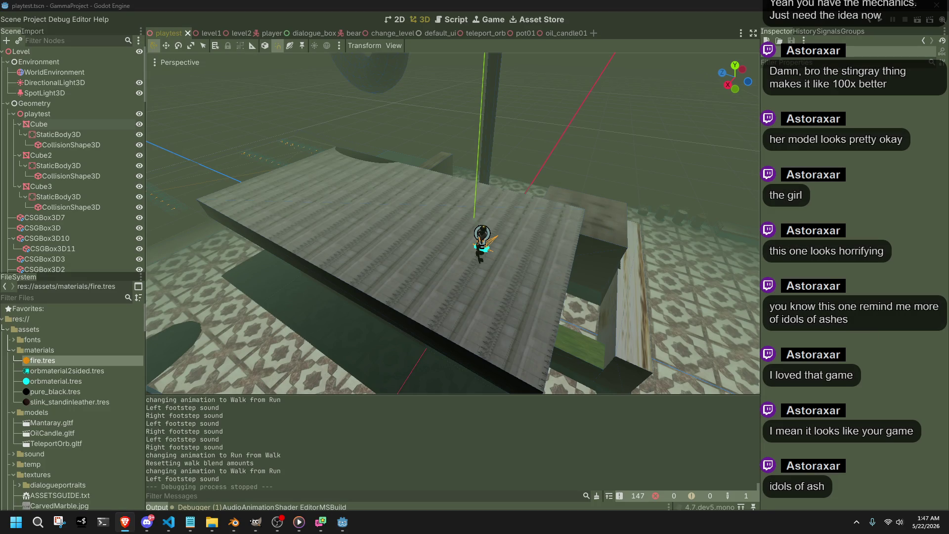
Step: Zoom into the shadow-tower-abyss-1618.png screenshot, then close that Brave window
key("super+shift+Left")
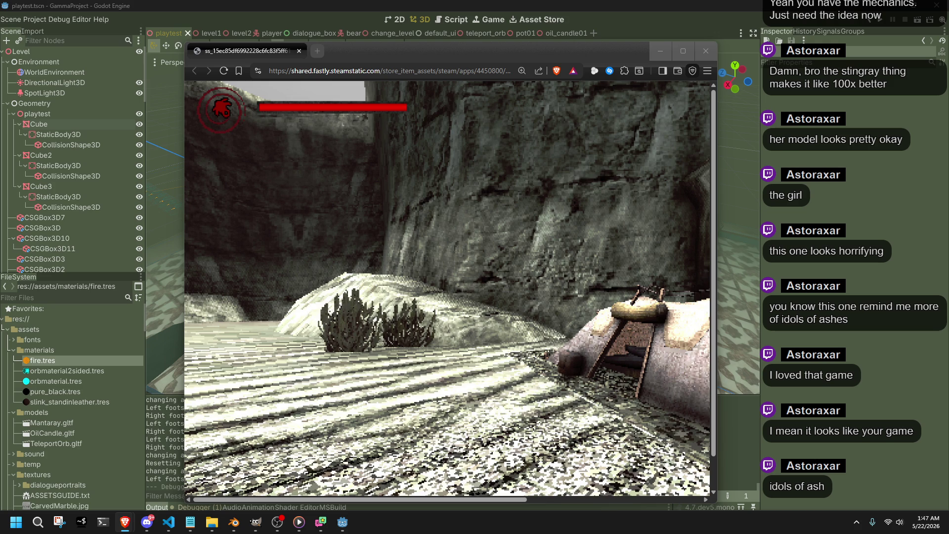
key("super+shift+Left")
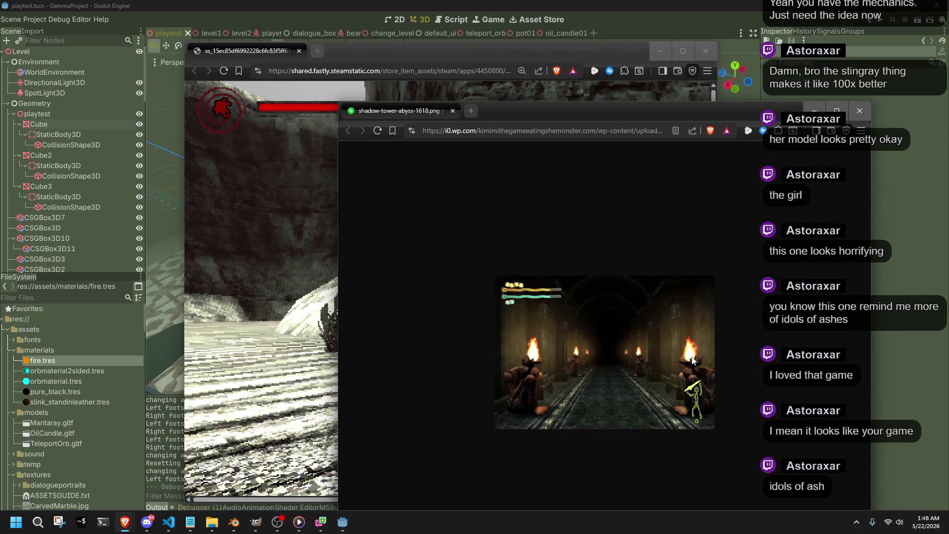
scroll(699, 361, "up", 3)
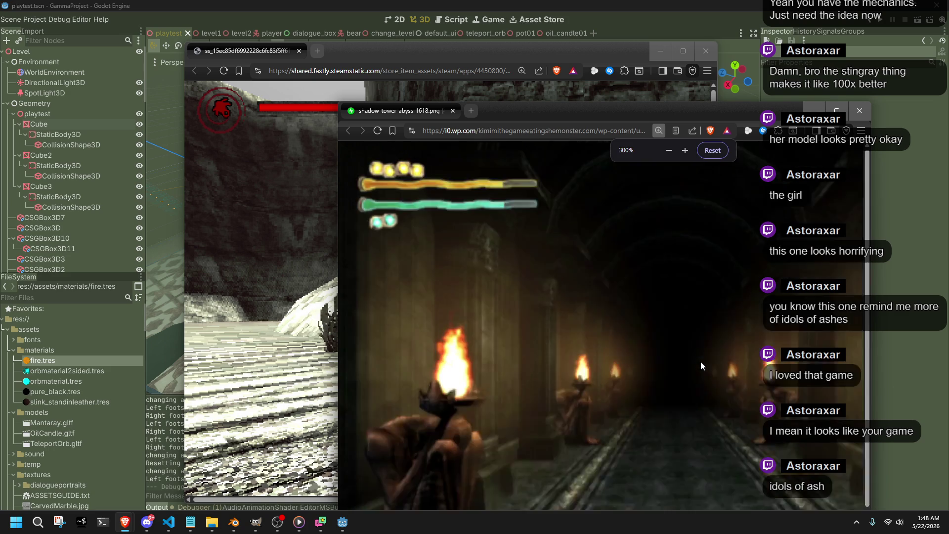
scroll(496, 323, "up", 2)
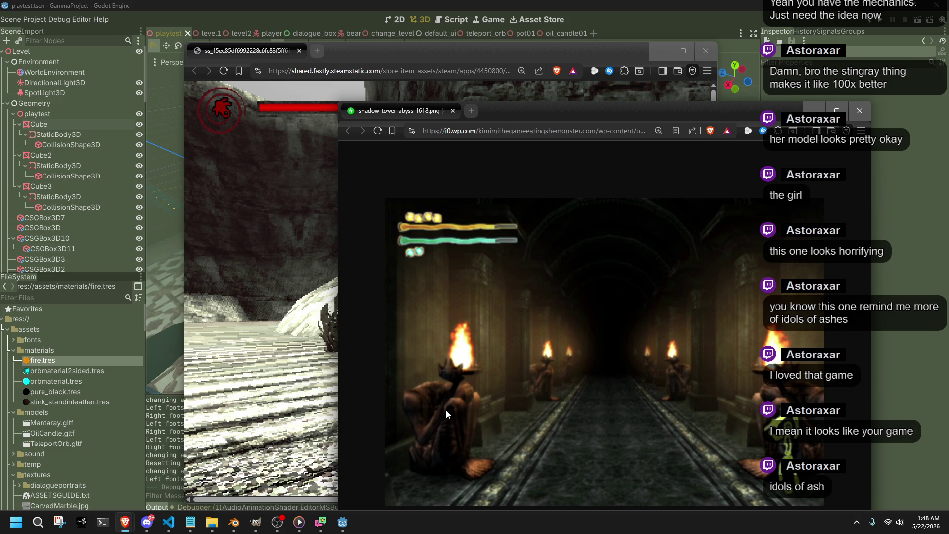
left_click(453, 111)
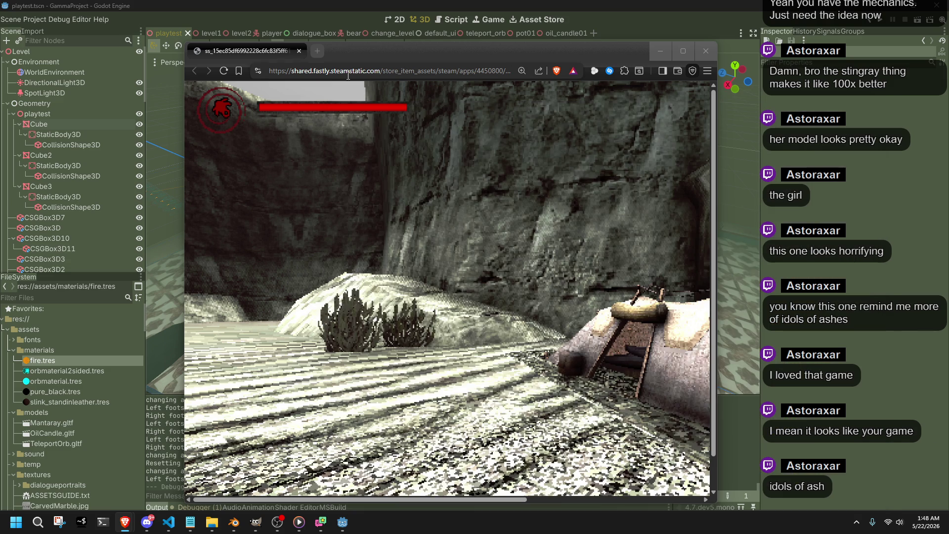
Step: Close the Steam screenshot browser window and level the editor camera over the playtest scene
left_click_drag(333, 52, 452, 49)
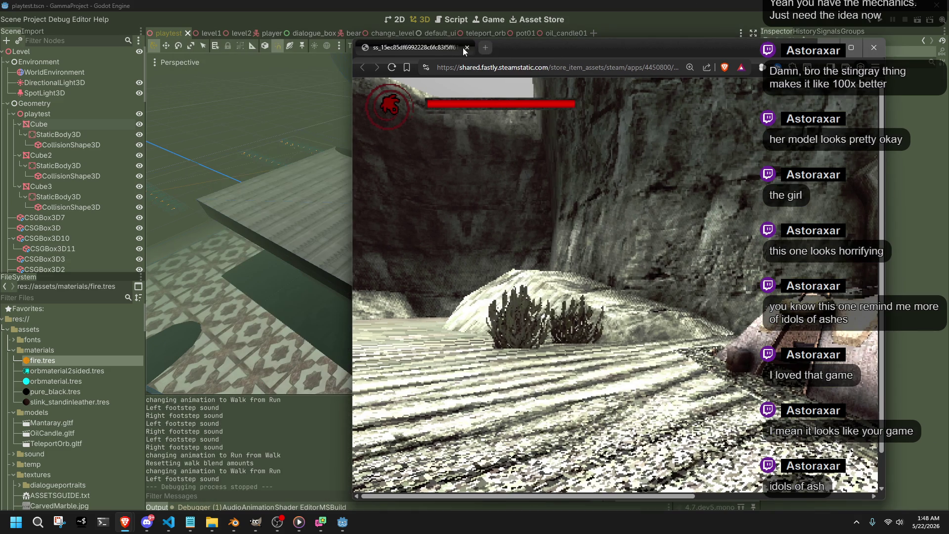
left_click(466, 48)
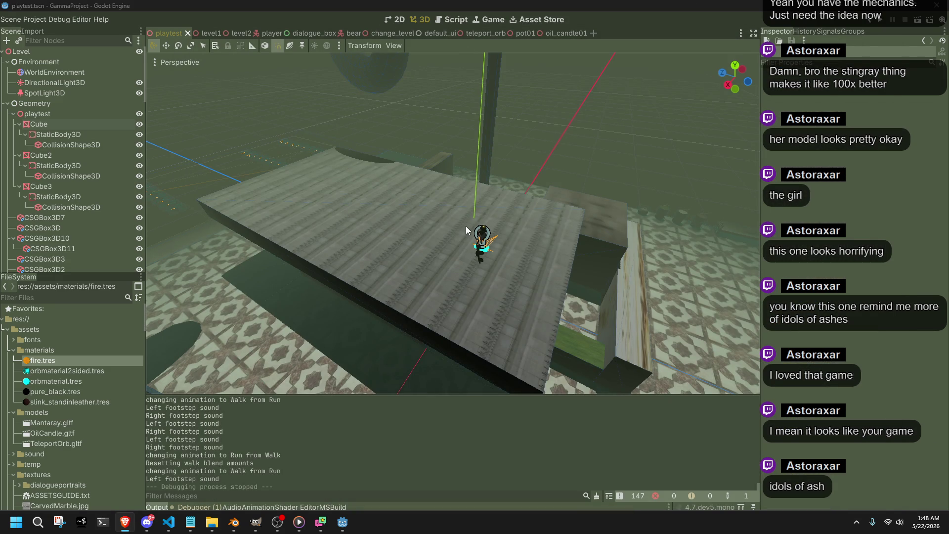
left_click_drag(595, 169, 573, 144)
Step: Fly the camera past the oil candle flame, fires, rock and dark slab, then switch to Blender
key("w")
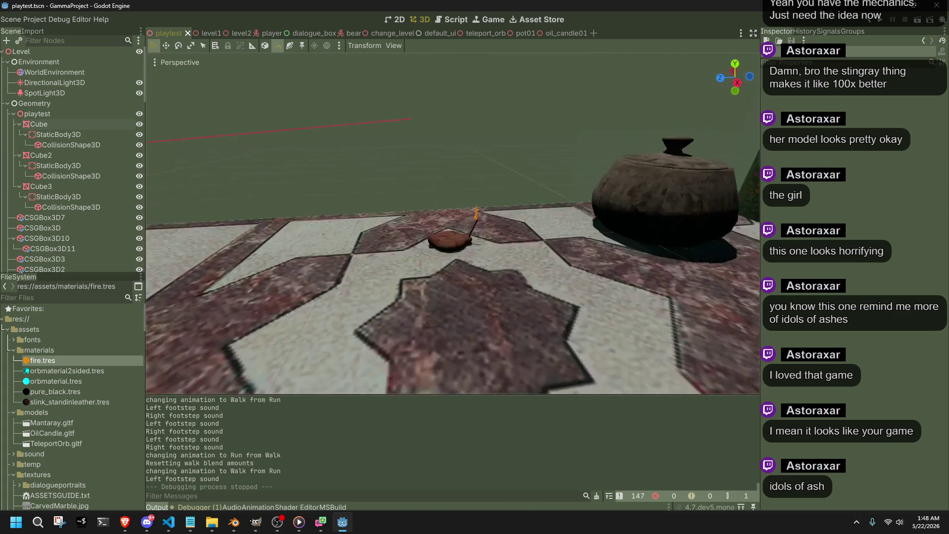
key("s")
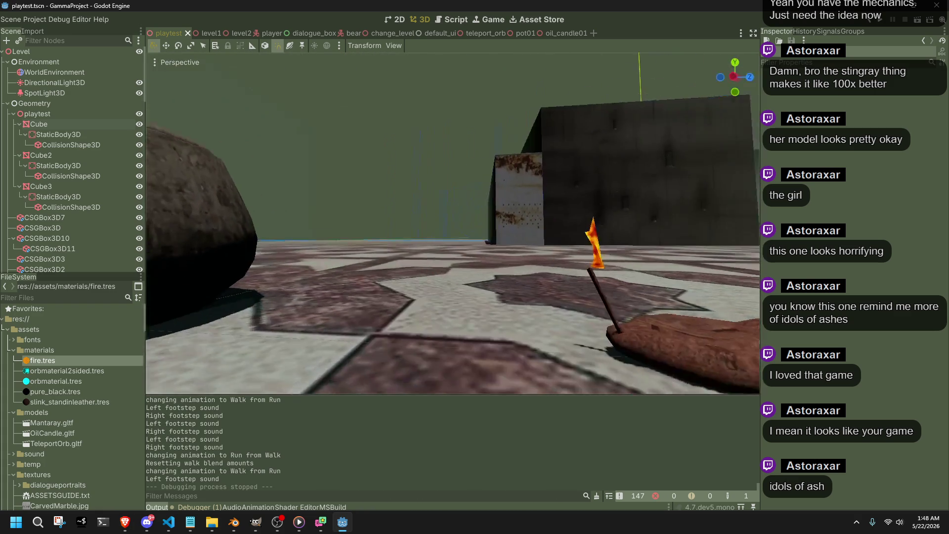
key("w")
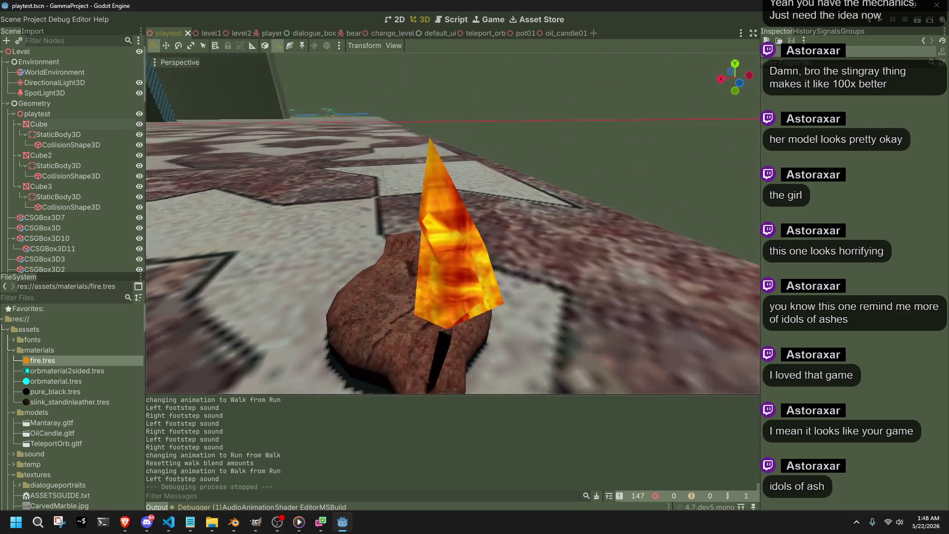
key("s")
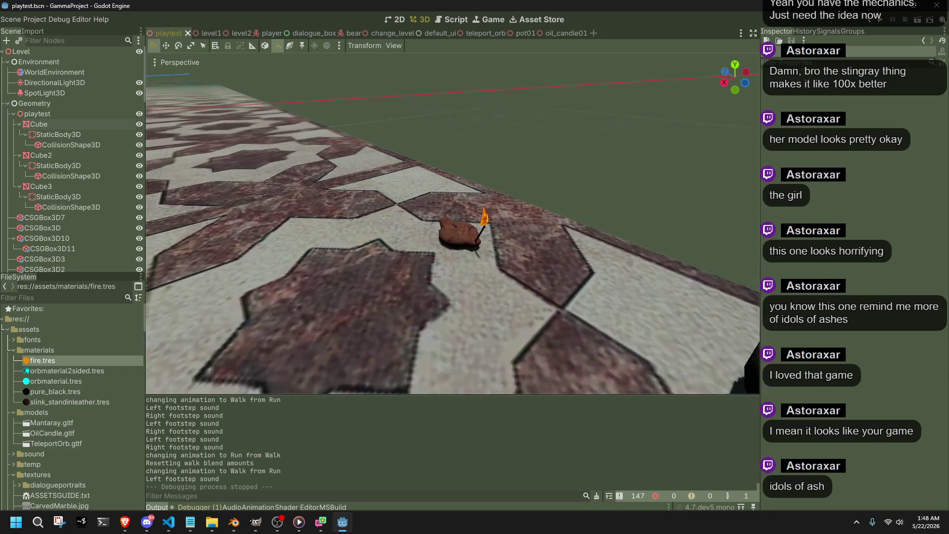
key("w")
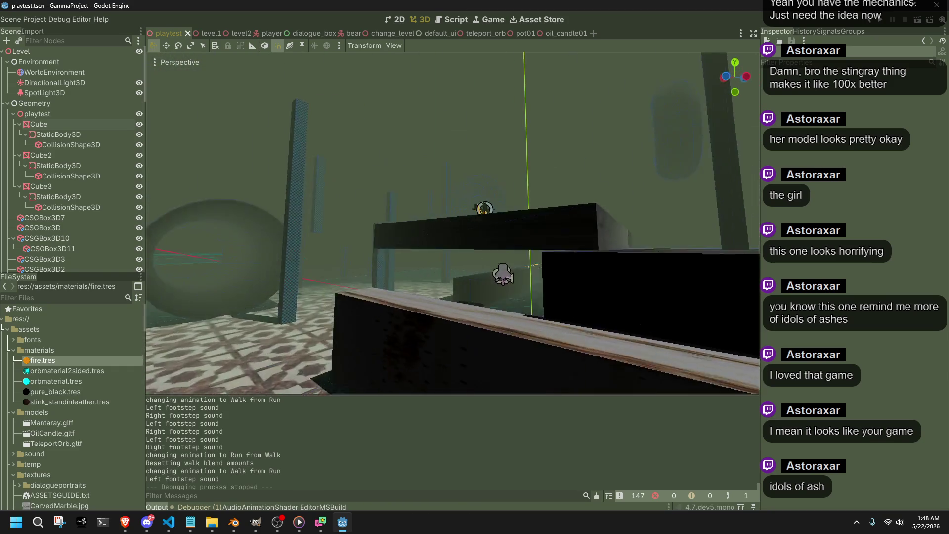
key("alt+Tab")
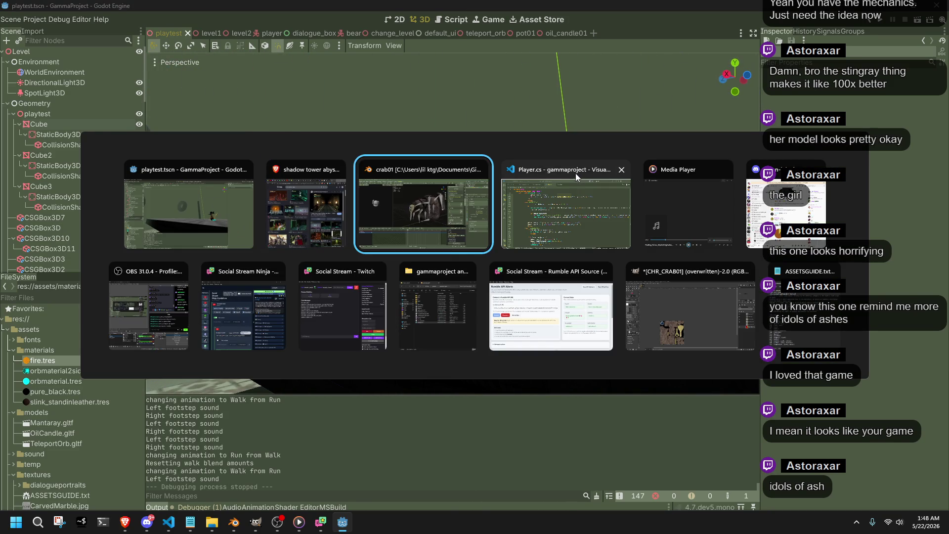
Step: Start a glTF 2.0 export of the crab and review its include, transform, data and animation settings
left_click(22, 18)
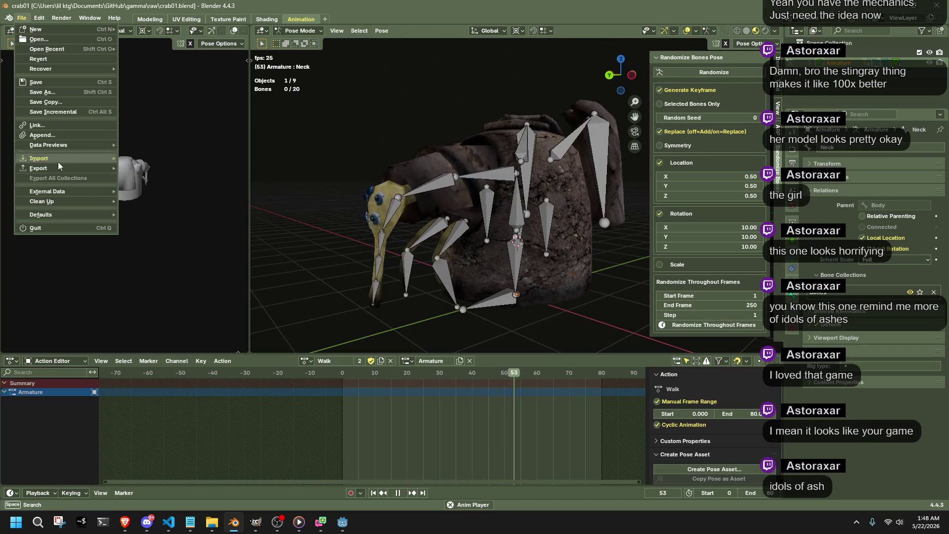
mouse_move(49, 170)
left_click(183, 266)
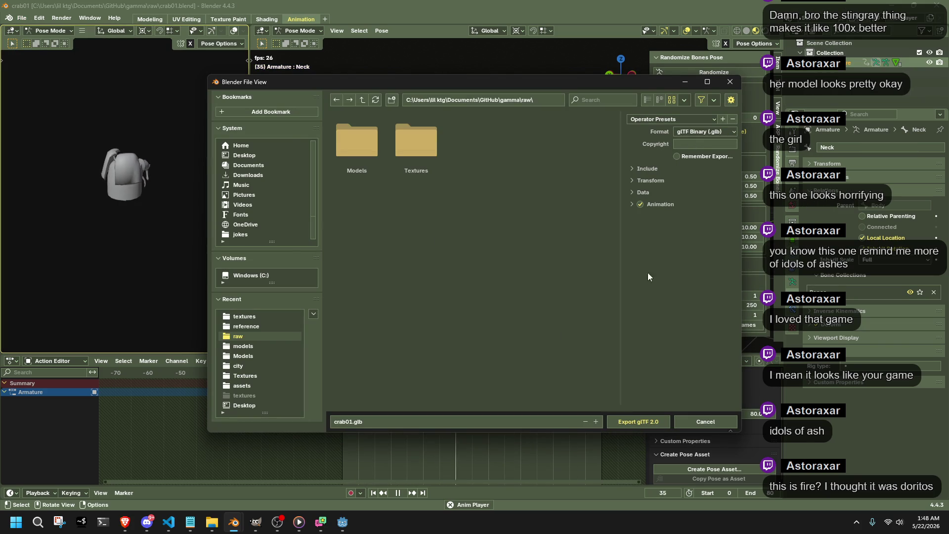
left_click(636, 170)
left_click(630, 167)
left_click(639, 178)
left_click(639, 179)
left_click(638, 192)
left_click(639, 192)
left_click(633, 204)
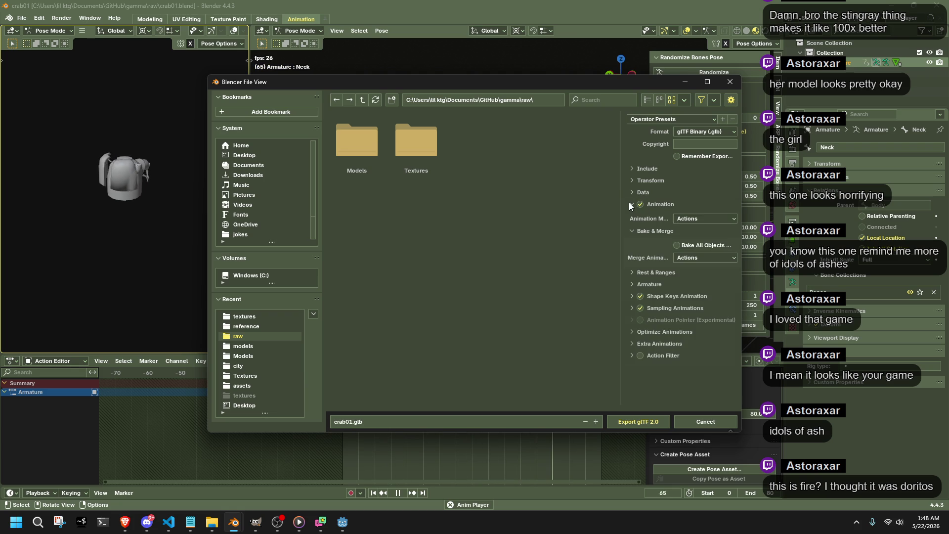
left_click(642, 332)
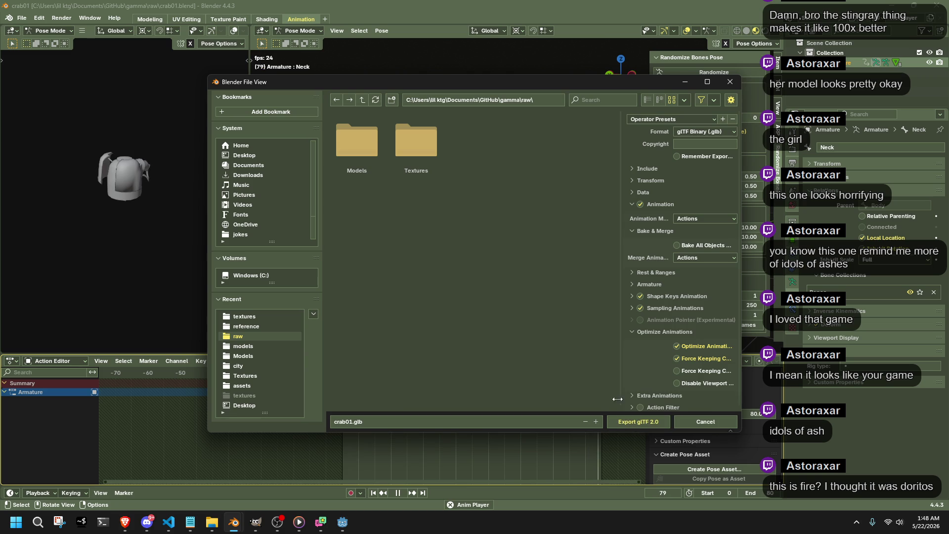
Step: Export crab01.glb as glTF Binary (.glb) into the Models folder
double_click(357, 144)
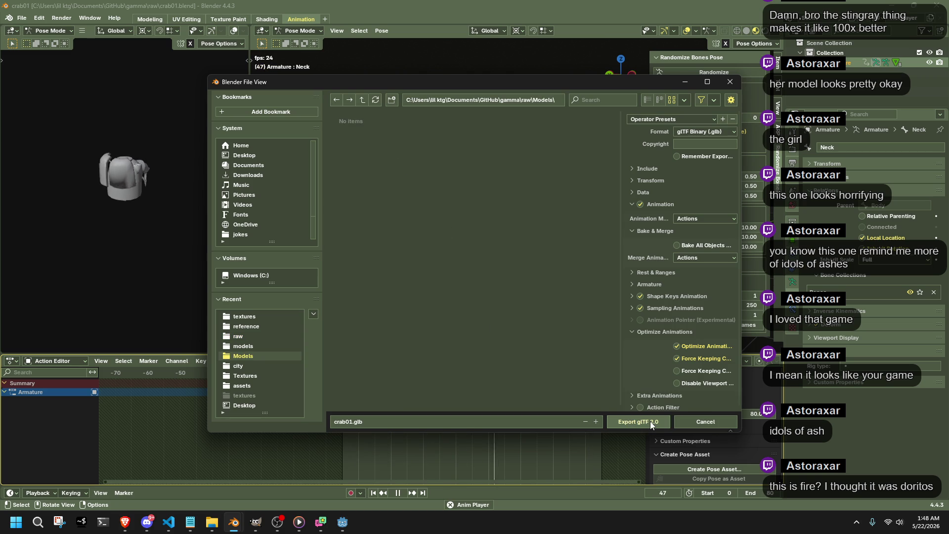
left_click(687, 132)
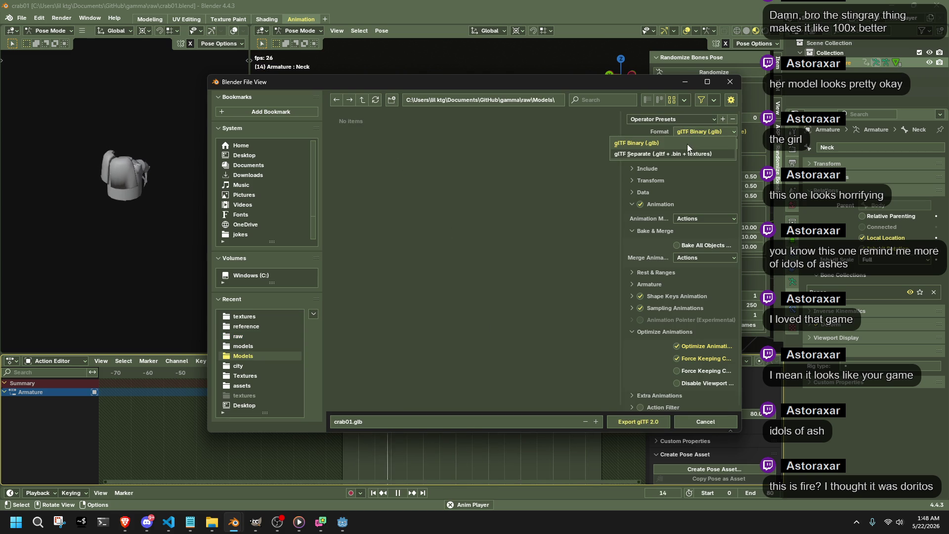
left_click(683, 143)
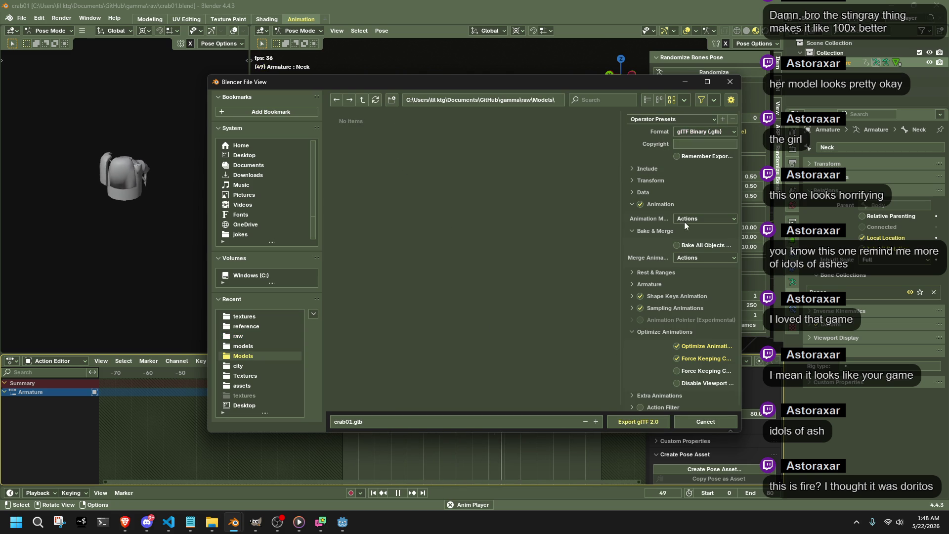
left_click(639, 421)
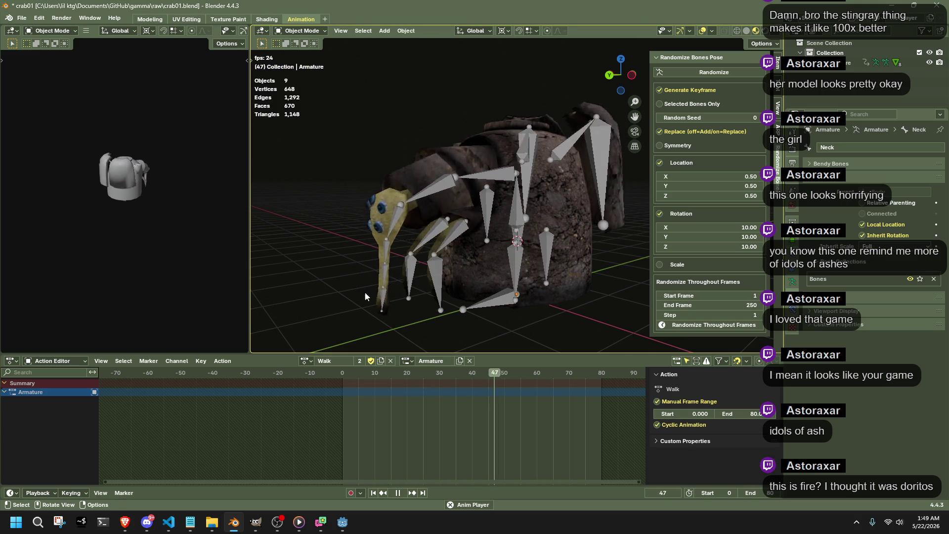
Step: Save crab01.blend and return to Godot, orbiting the view close to the player
key("ctrl+s")
key("alt+Tab")
left_click_drag(567, 251, 616, 193)
Step: Run the project and walk the character across the floor toward the pots, swinging the hammer
left_click(881, 23)
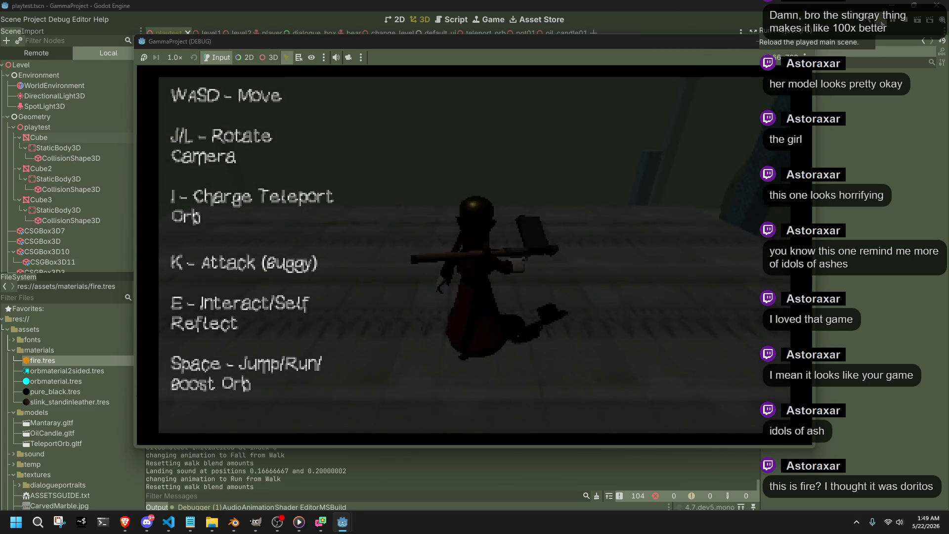
key("w")
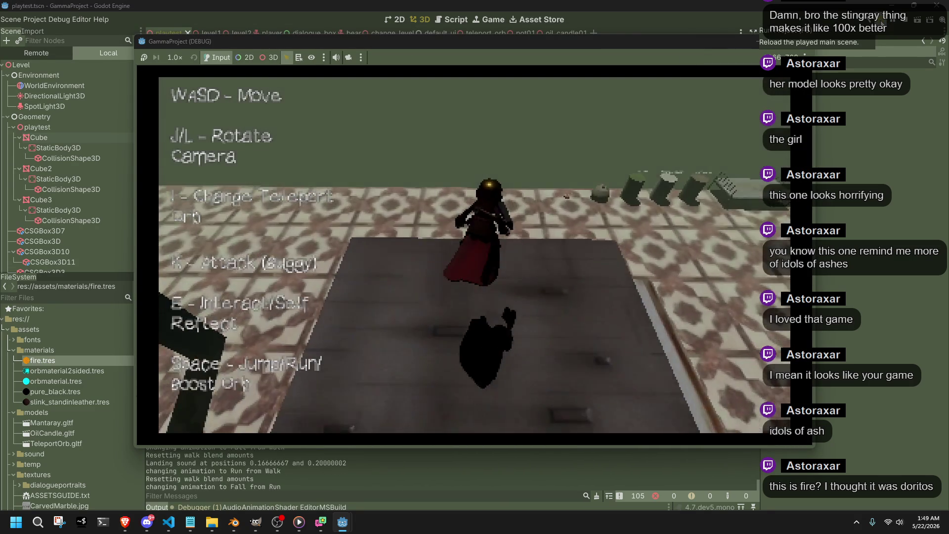
key("l")
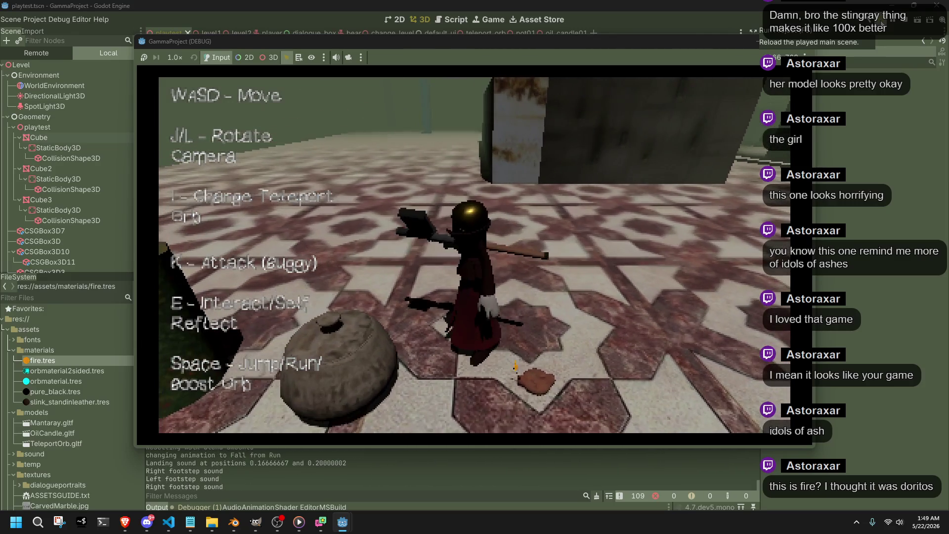
key("j")
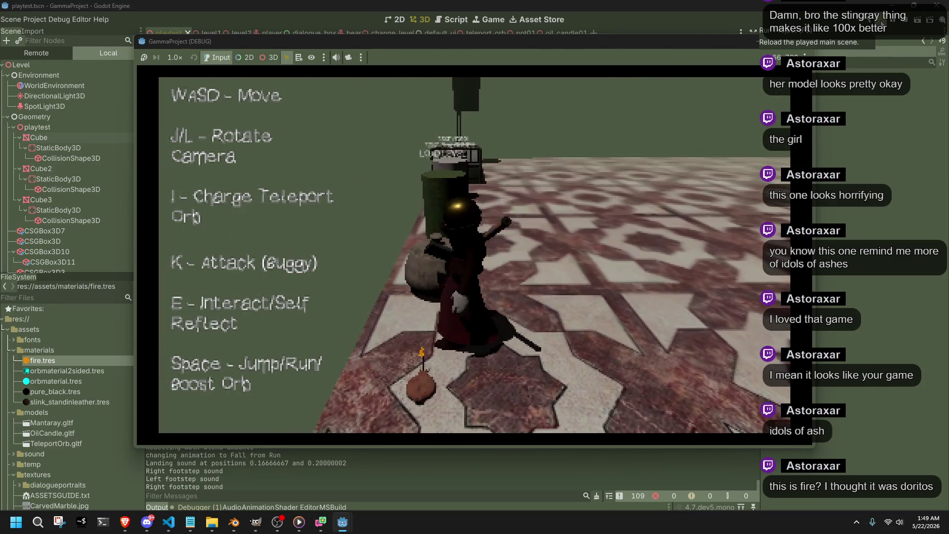
key("k")
Step: Orbit the game camera around the character near the pot, then stop the game with F8
key("j")
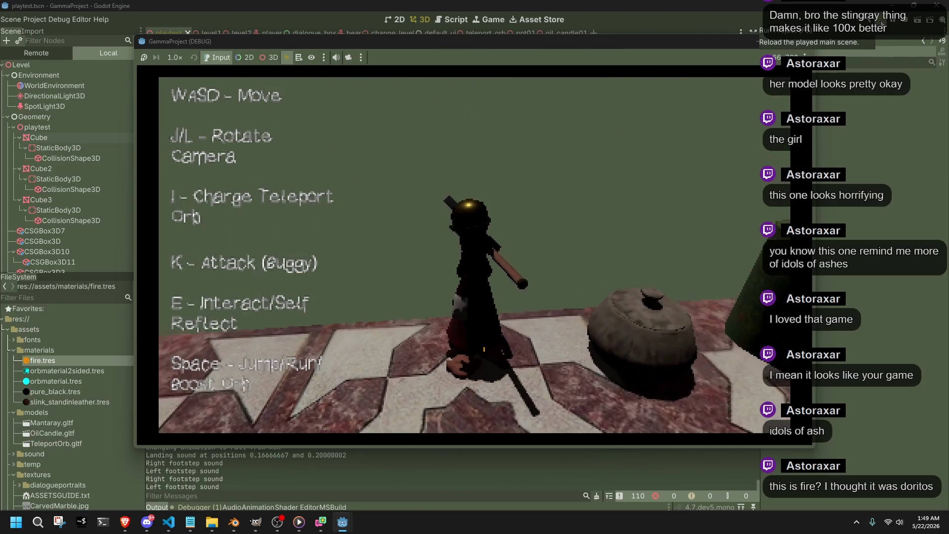
key("k")
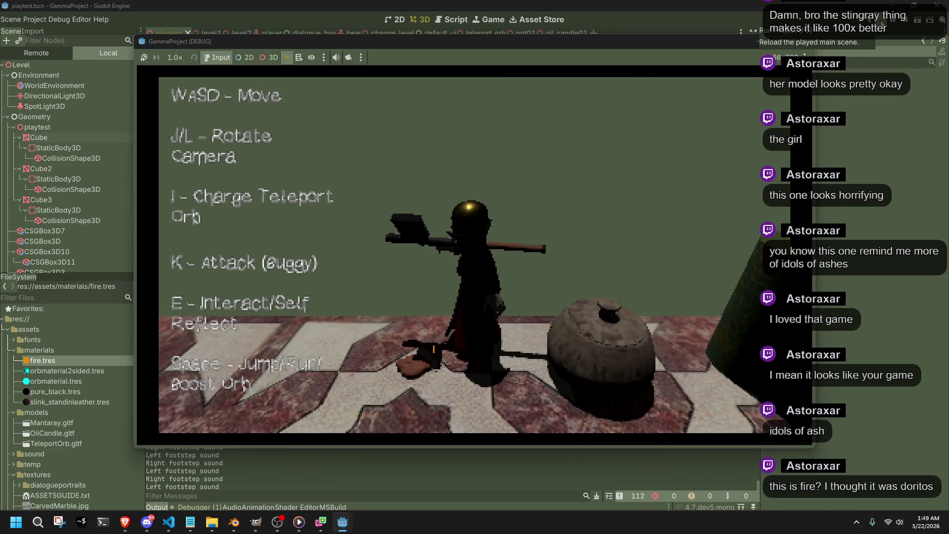
key("l")
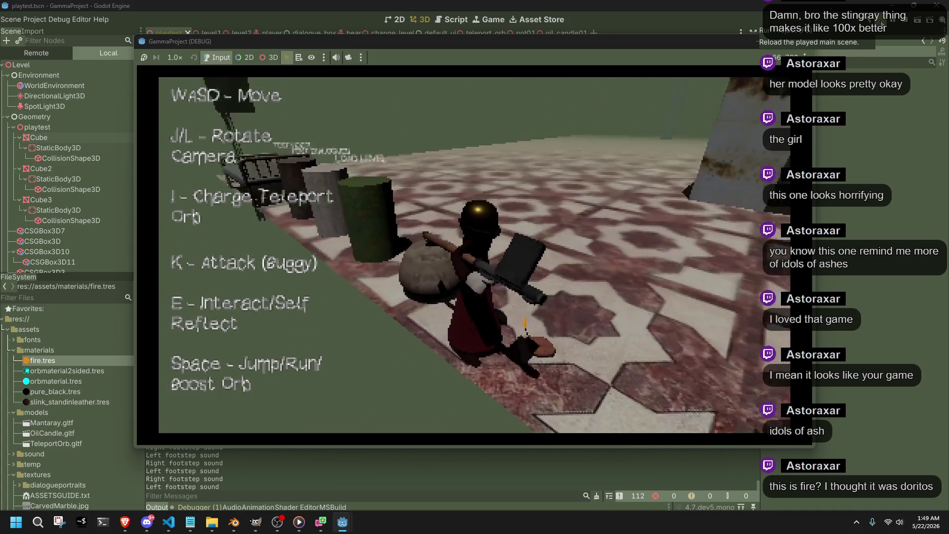
key("l")
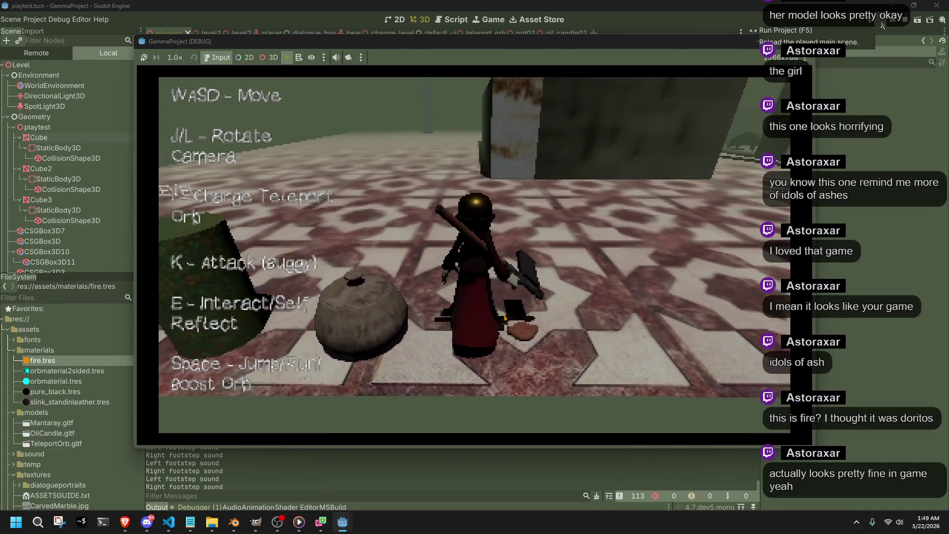
key("w")
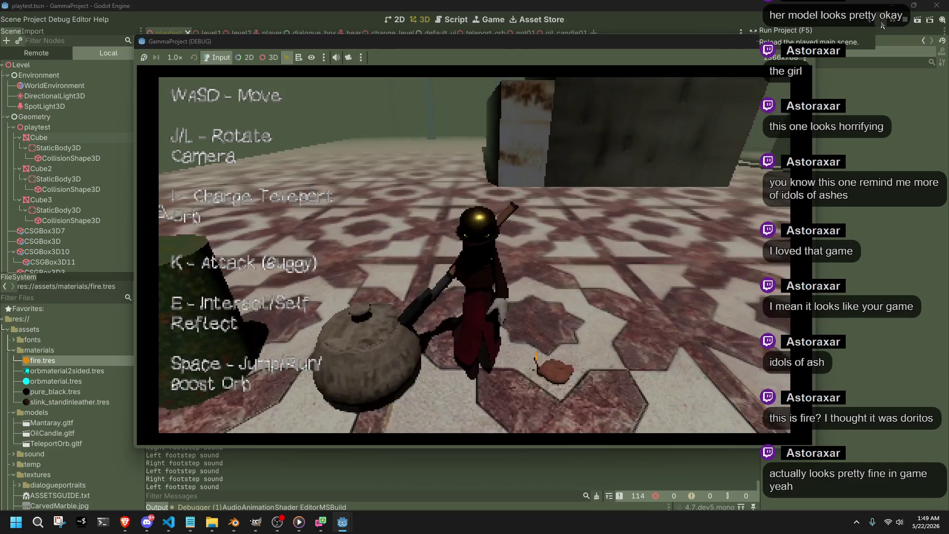
key("F8")
mouse_move(456, 284)
left_mouse_down()
mouse_move(474, 283)
mouse_move(540, 319)
mouse_move(497, 337)
mouse_move(541, 354)
mouse_move(346, 391)
left_mouse_up()
Step: Inspect Mantaray.gltf in the FileSystem dock, then switch to Blender's File menu
scroll(542, 356, "up", 3)
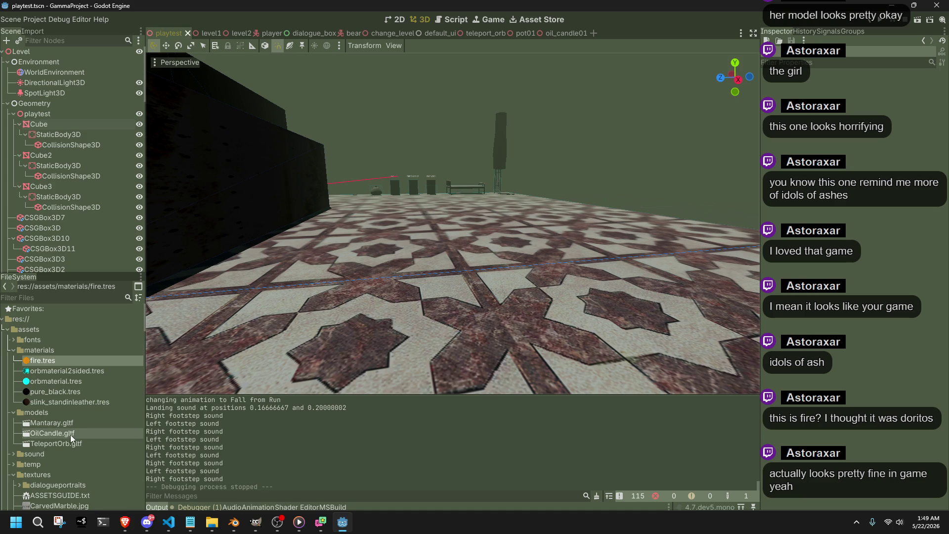
scroll(70, 437, "down", 1)
left_click(58, 396)
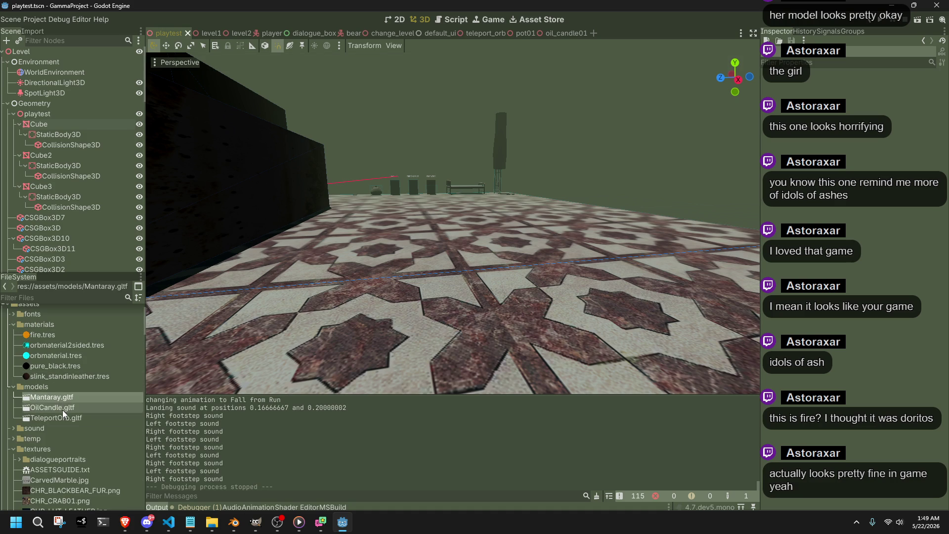
key("alt+Tab")
left_click(25, 18)
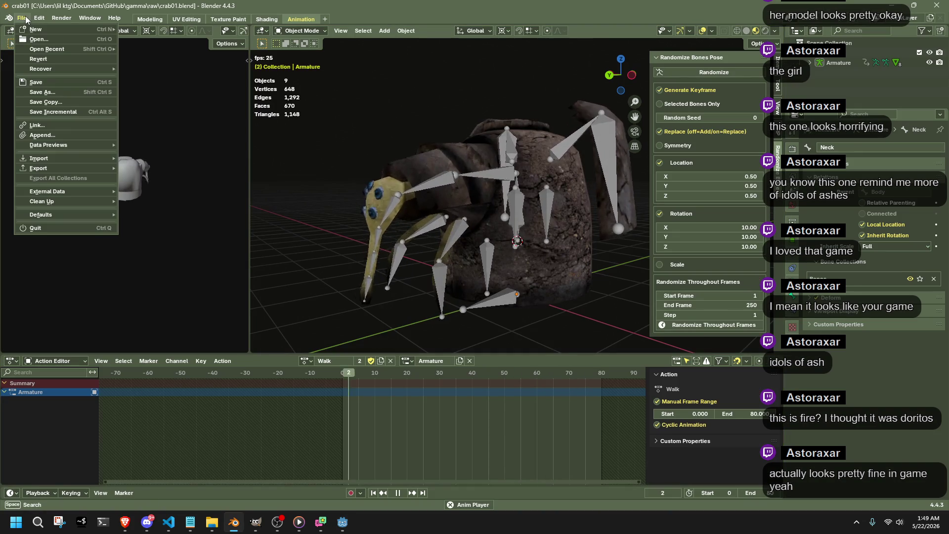
Step: Choose glTF 2.0 export and delete the old crab01.glb file
mouse_move(50, 168)
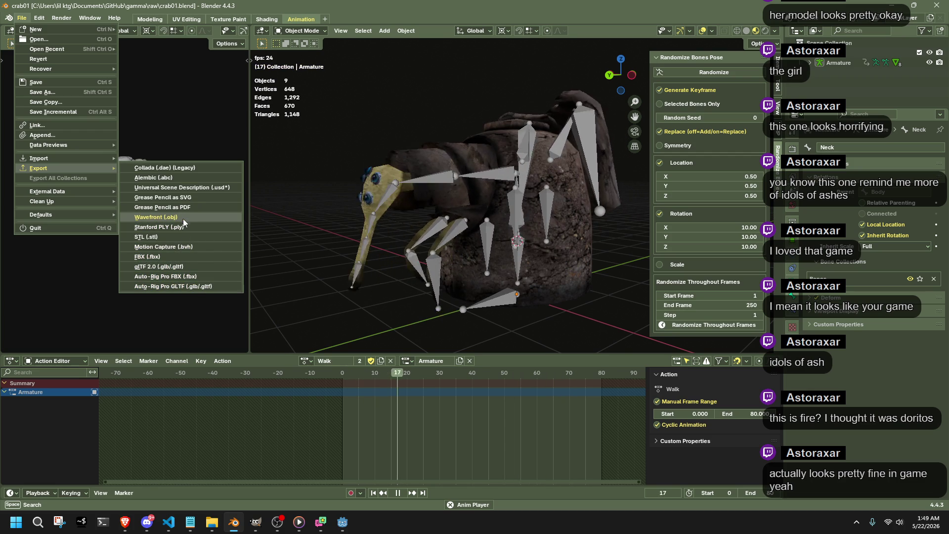
left_click(192, 266)
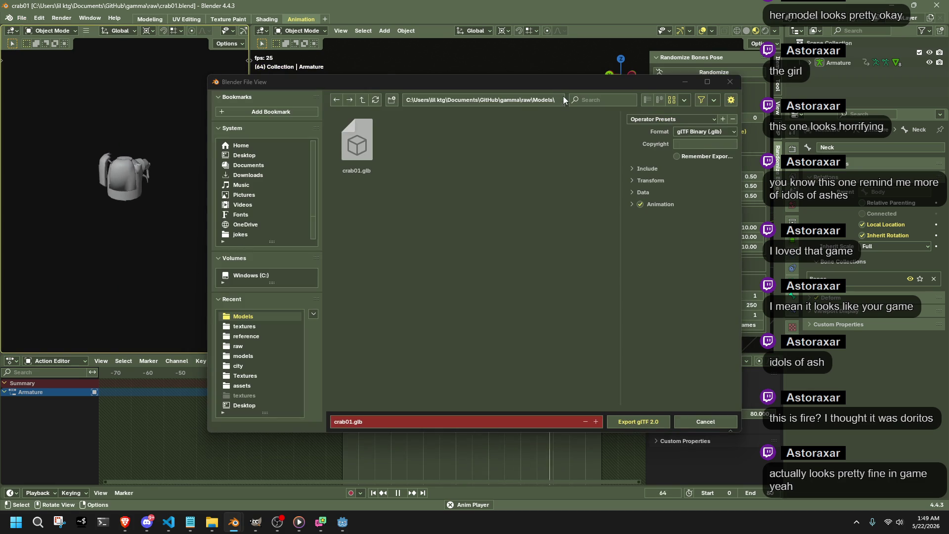
key("Delete")
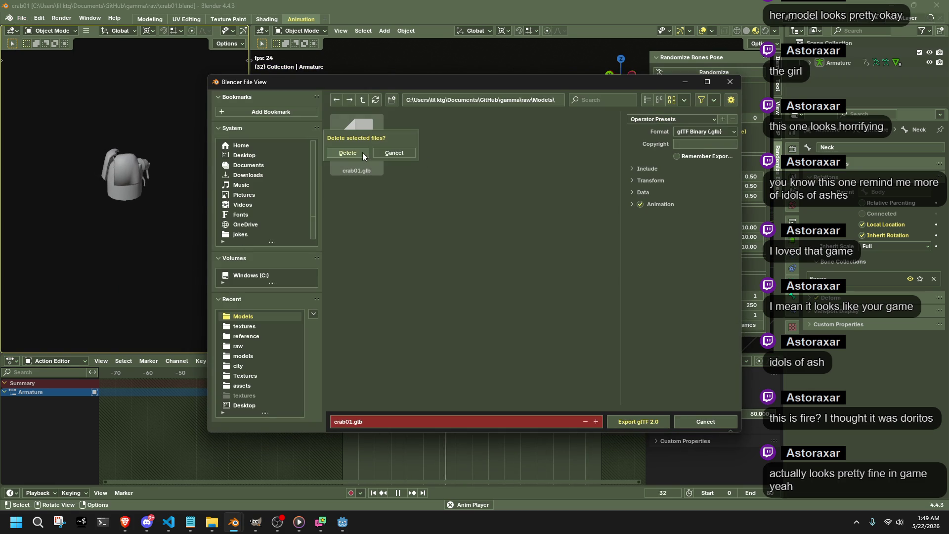
left_click(363, 152)
Step: Export crab01.glb into gammaproject\assets\models and return to Godot
left_click(559, 101)
key("BackSpace")
key("BackSpace")
key("BackSpace")
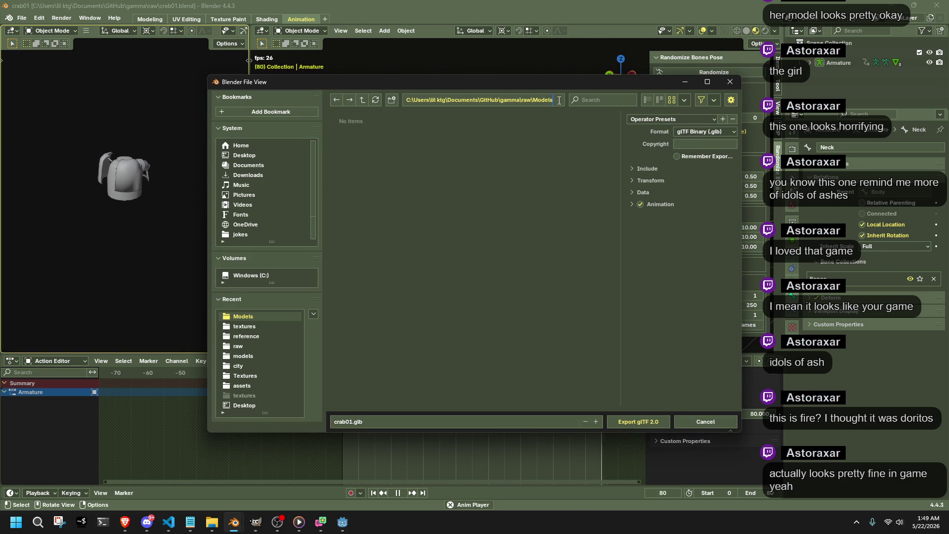
key("BackSpace")
key("Return")
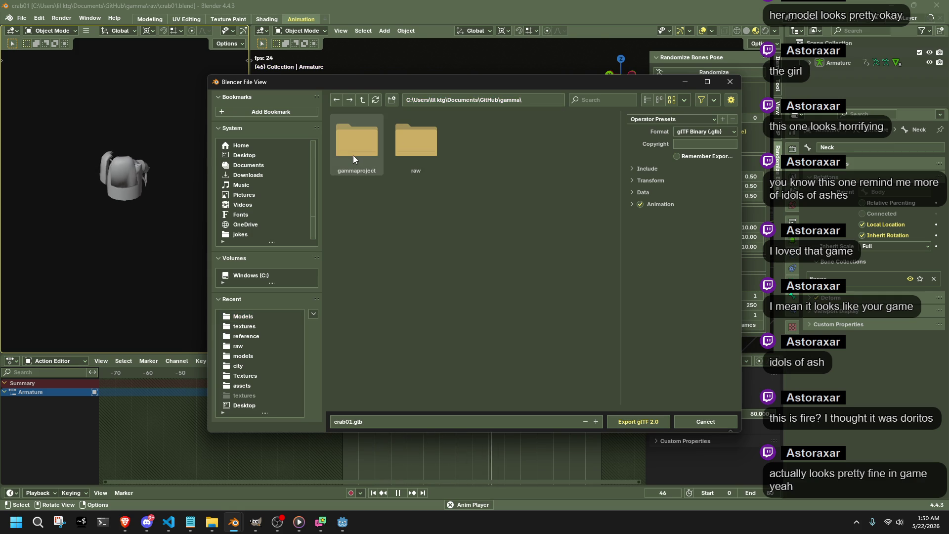
double_click(353, 155)
double_click(405, 165)
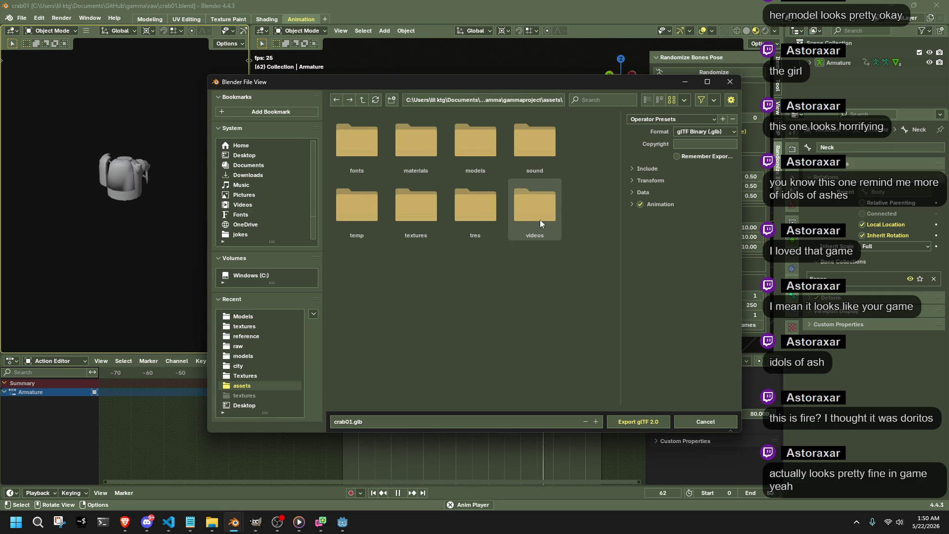
double_click(463, 148)
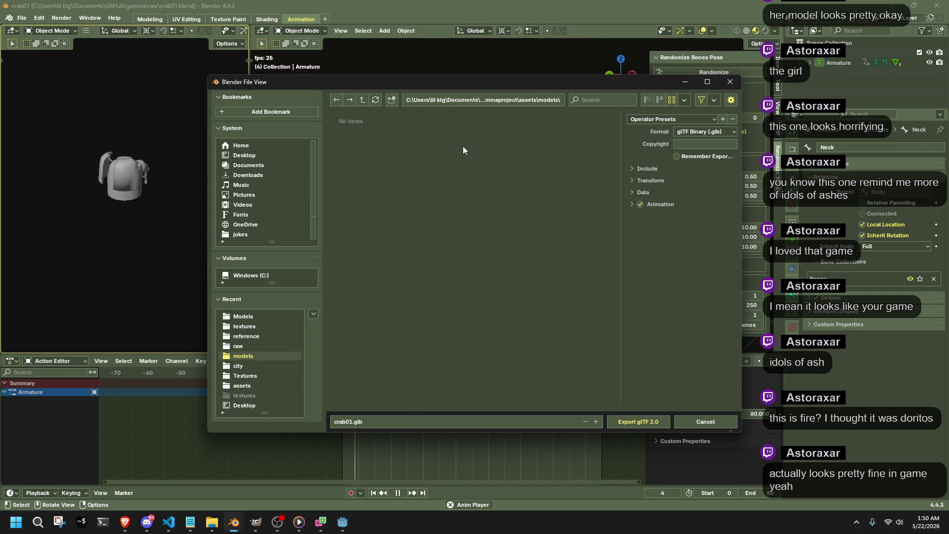
left_click(638, 423)
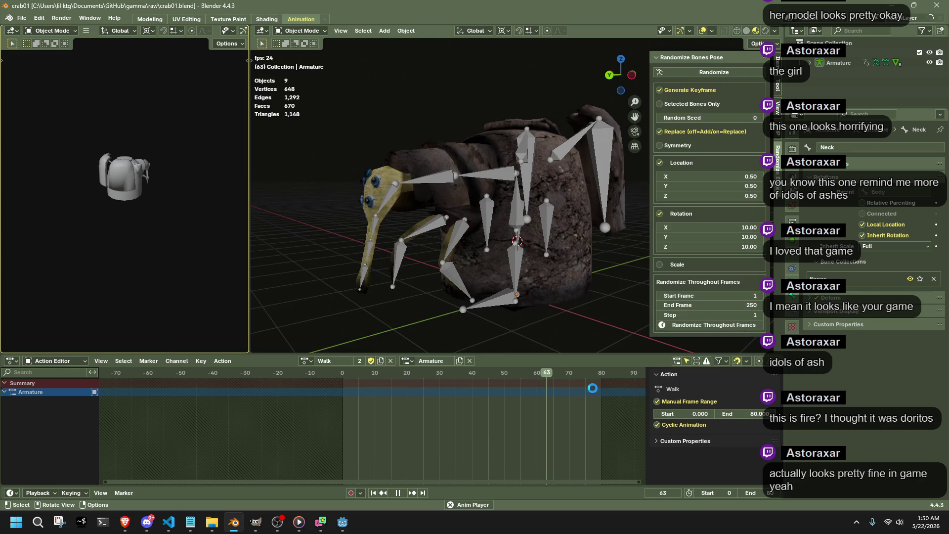
key("alt+Tab")
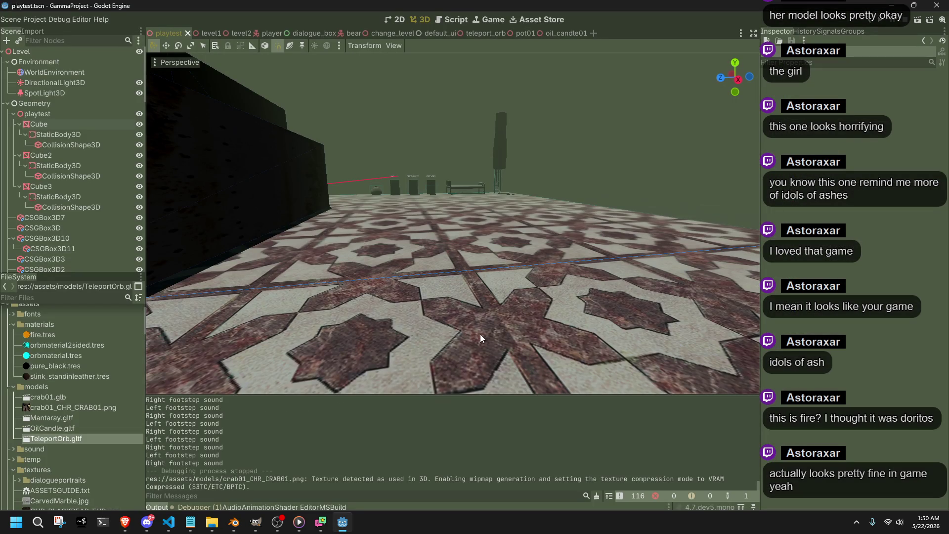
Step: Check the crab01 texture, then drag crab01.glb into the playtest 3D viewport
left_click(60, 410)
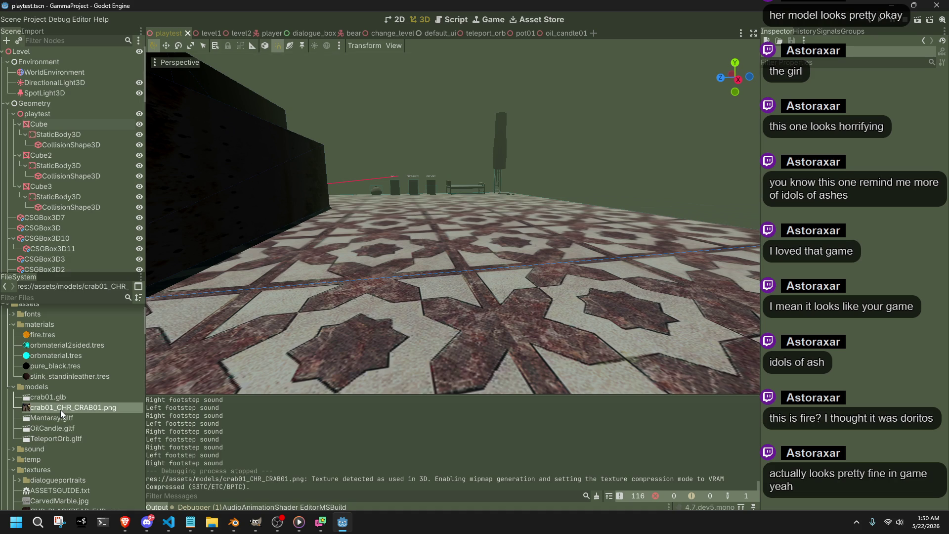
mouse_move(44, 397)
left_mouse_down()
mouse_move(237, 423)
mouse_move(438, 212)
mouse_move(365, 211)
left_mouse_up()
Step: Fly around the crab, move it farther along the floor, and save playtest.tscn
key("w")
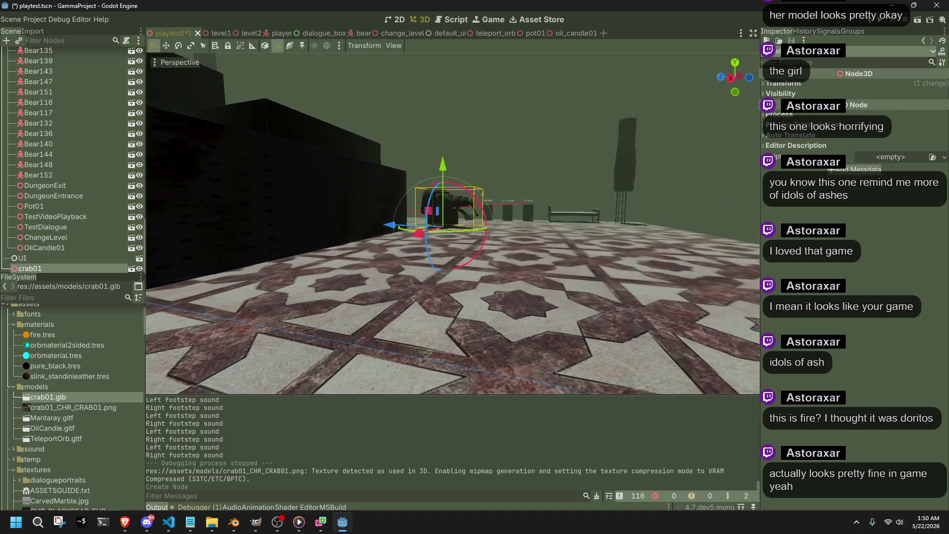
key("s")
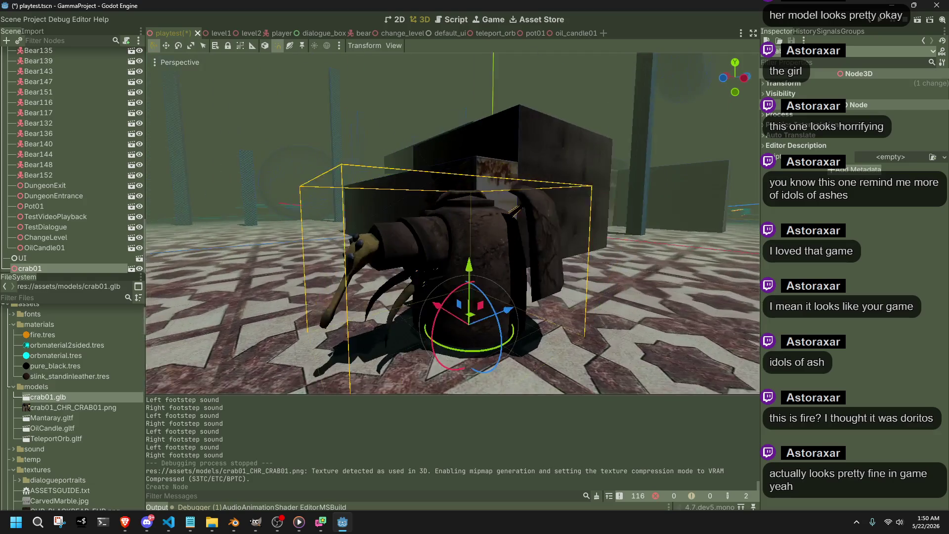
key("w")
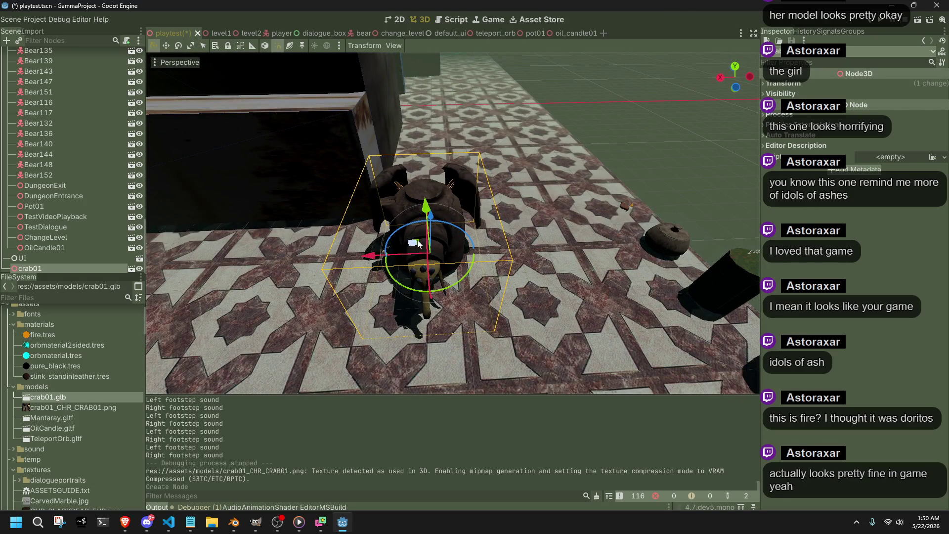
left_click_drag(419, 243, 469, 258)
mouse_move(494, 254)
left_mouse_down()
mouse_move(437, 99)
mouse_move(410, 98)
left_mouse_up()
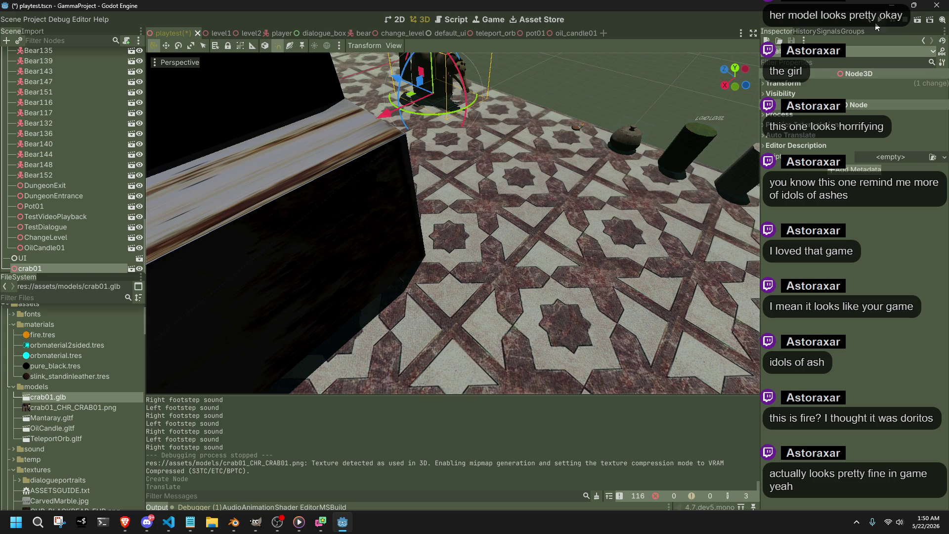
key("ctrl+s")
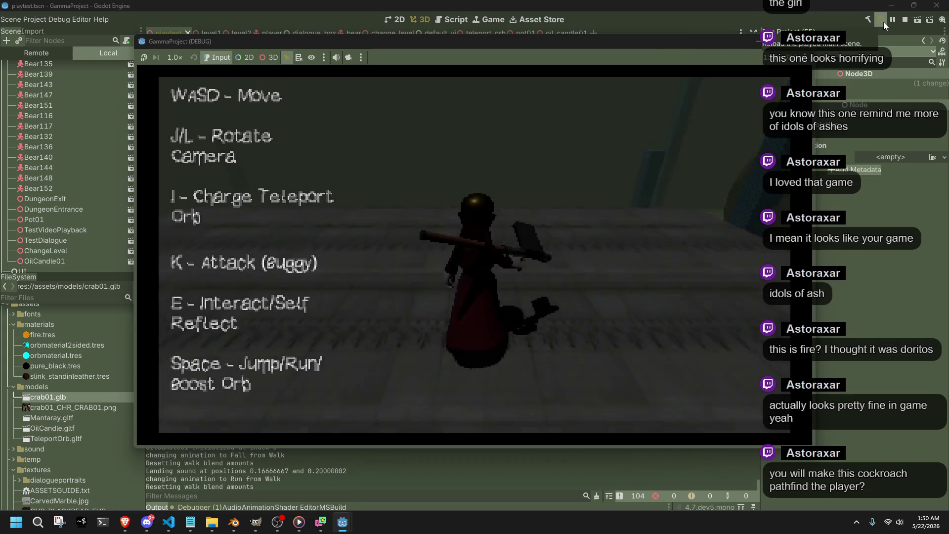
Step: Walk the player off the ledge and across the tiled floor up to the crab, circling the camera close
key("w")
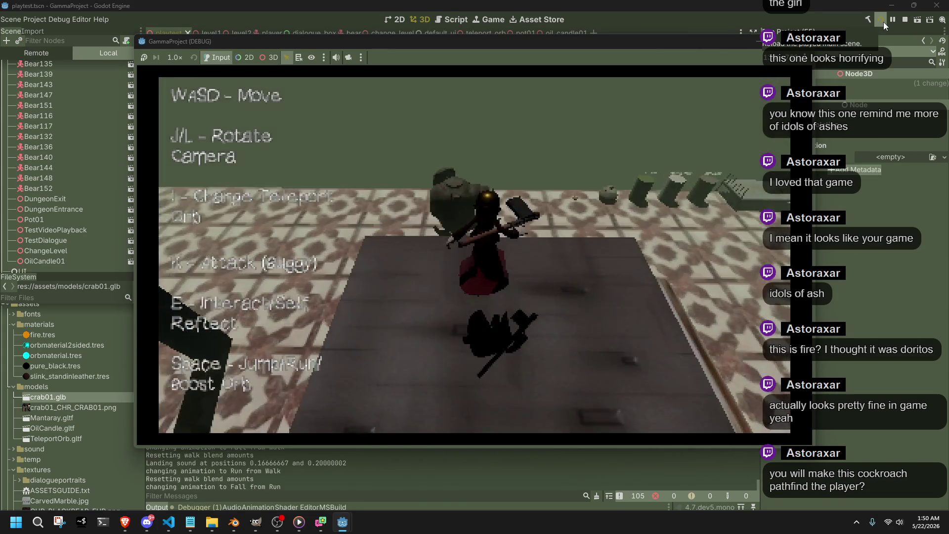
key("l")
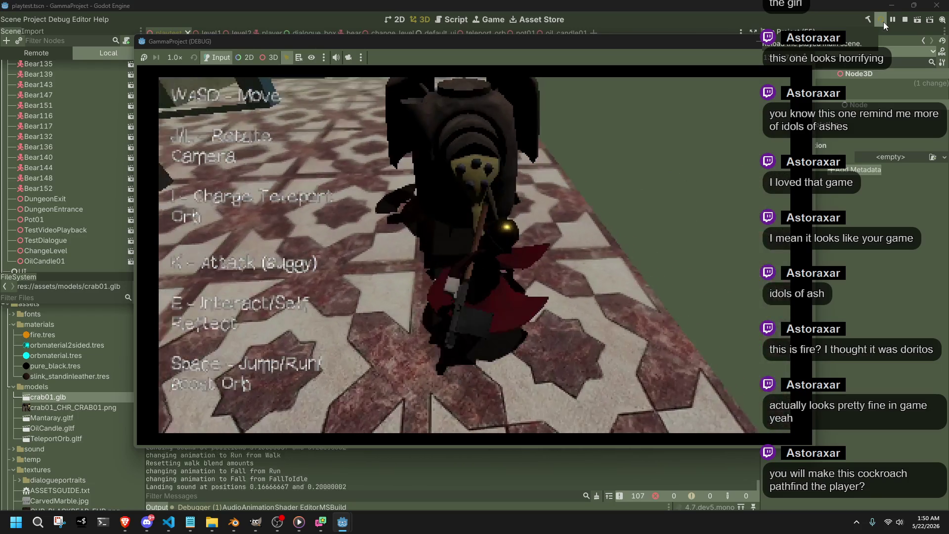
key("s")
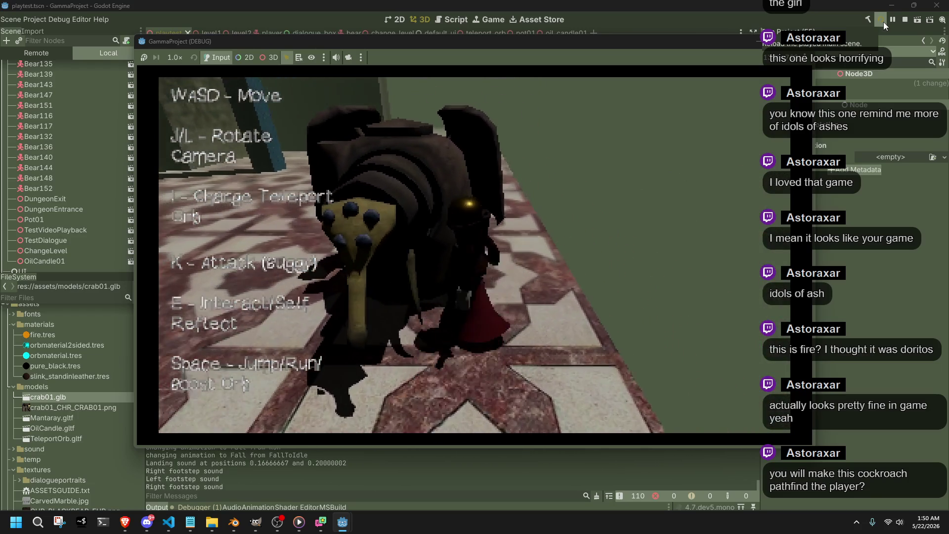
key("l")
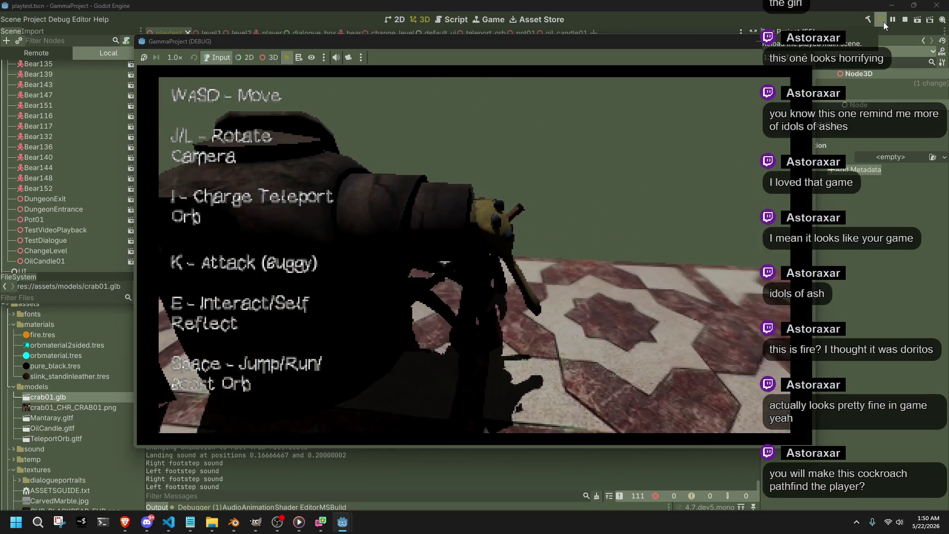
key("w")
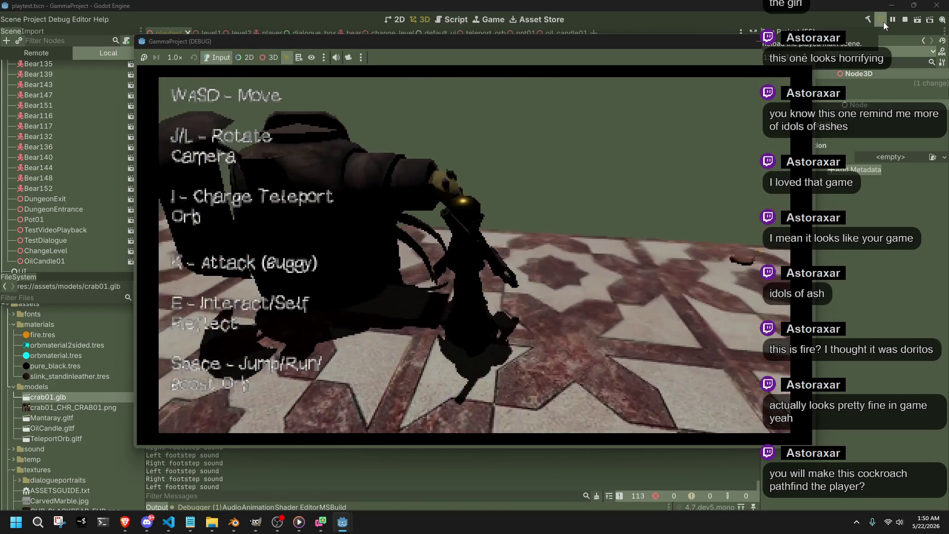
key("l")
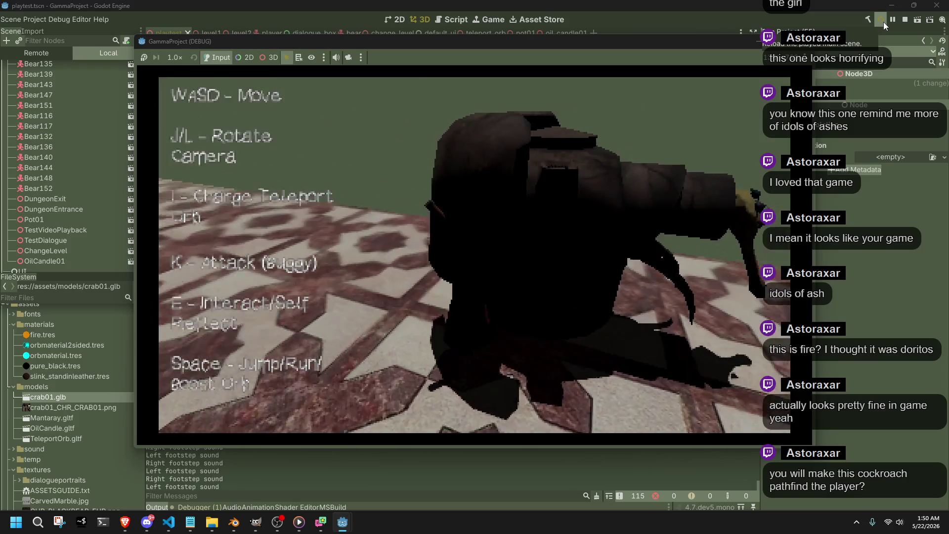
key("w")
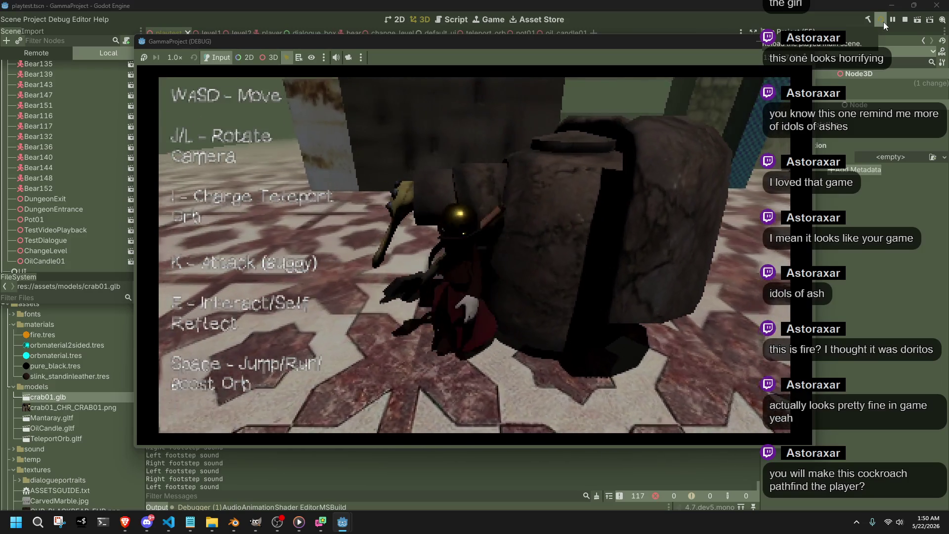
key("s")
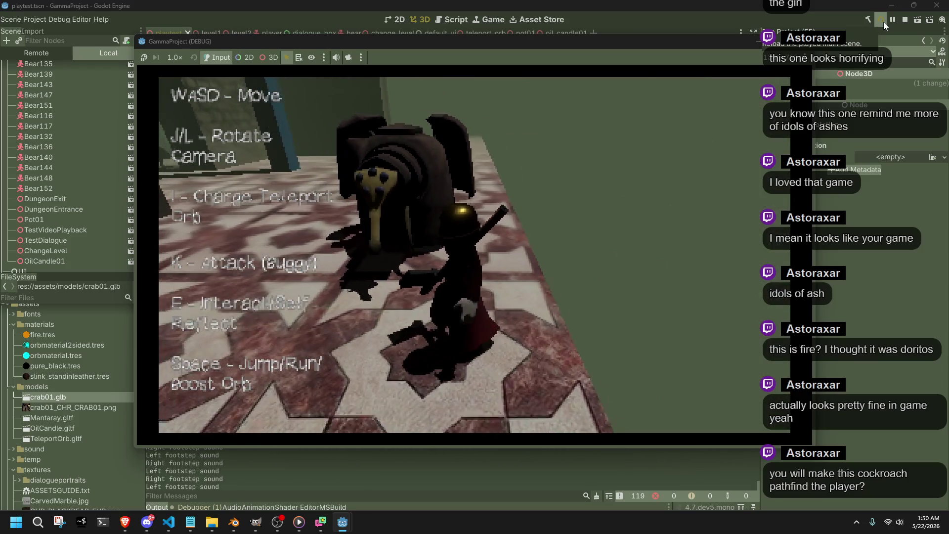
key("w")
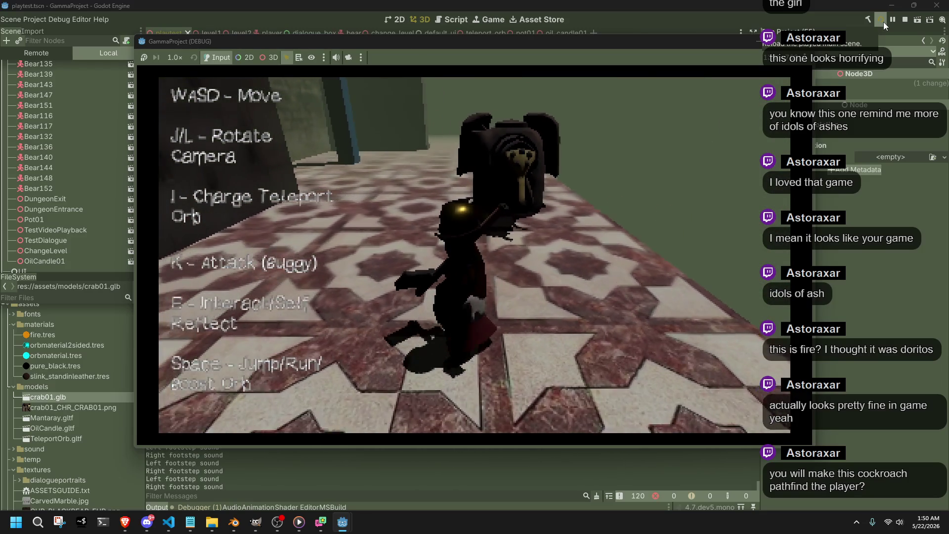
key("s")
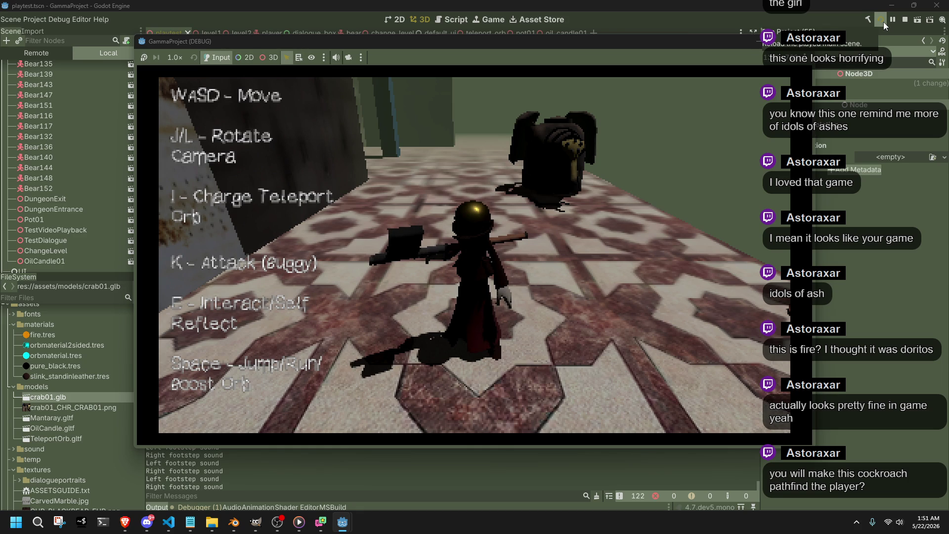
Step: Move the player beside the crab and swing the weapon at it
key("l")
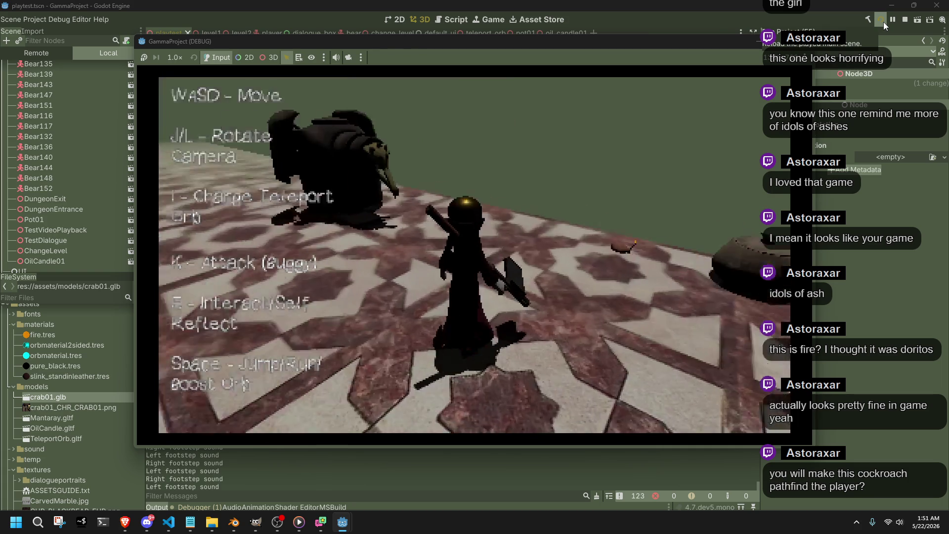
key("a")
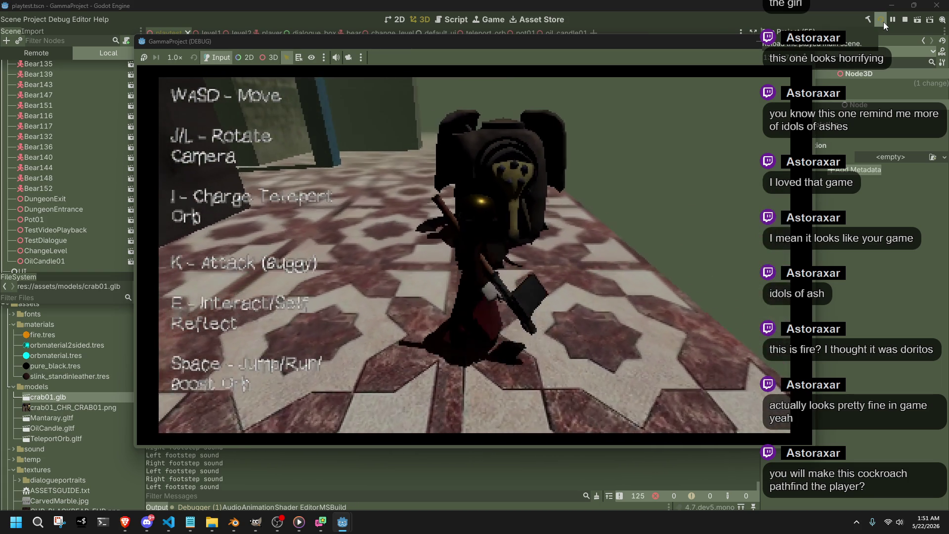
key("a")
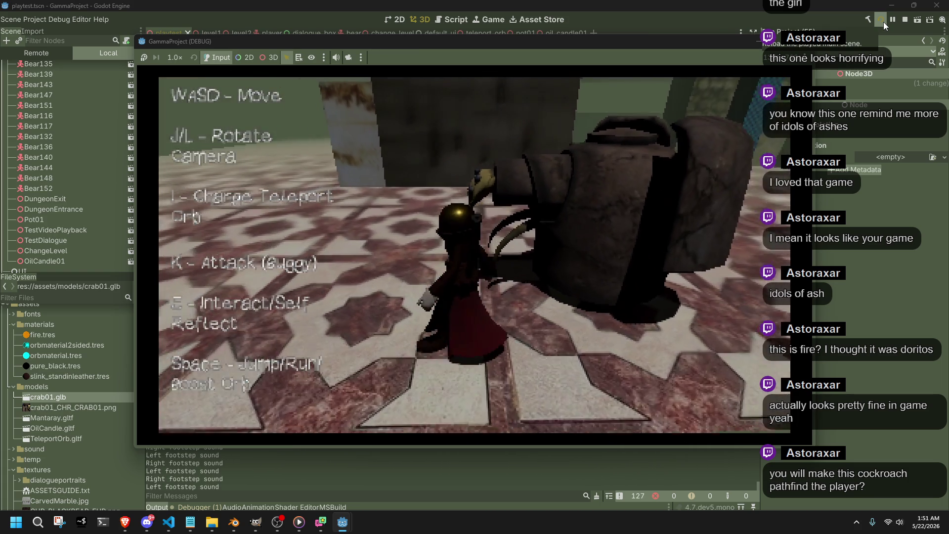
key("k")
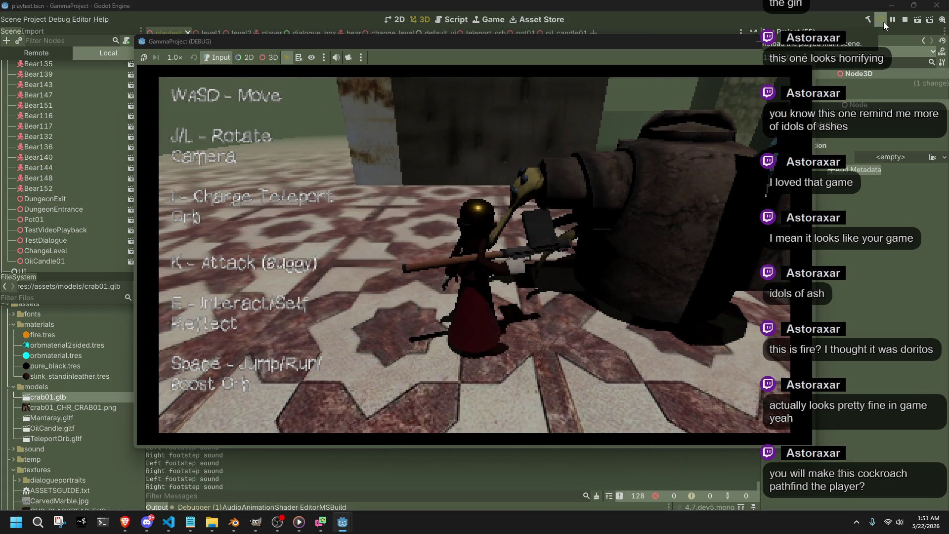
Step: Run the player across the floor past the crab and pillars toward the wall
key("w")
key("space")
key("l")
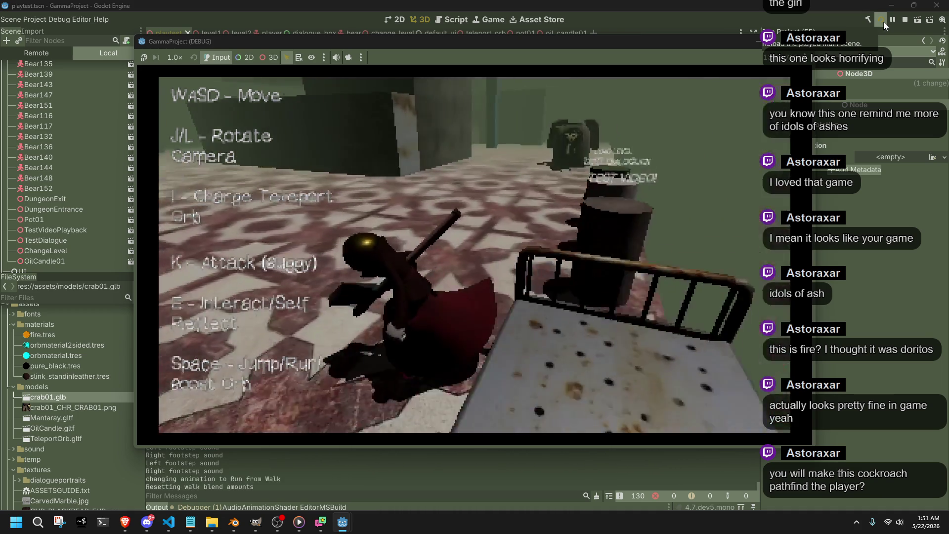
key("w")
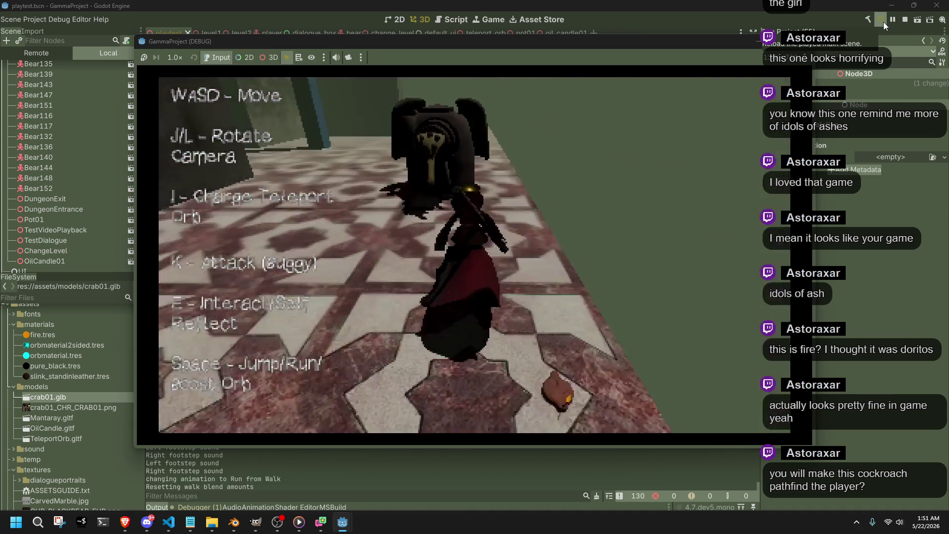
key("w")
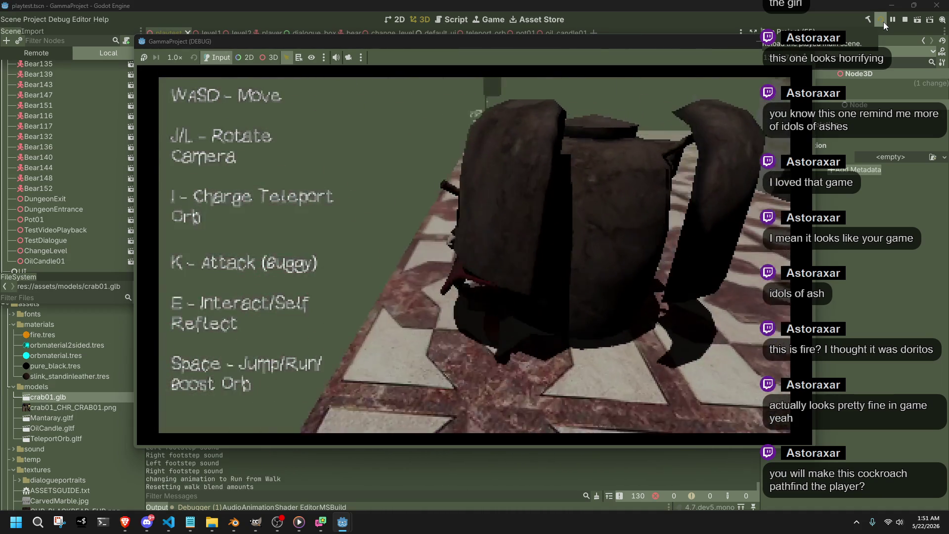
key("w")
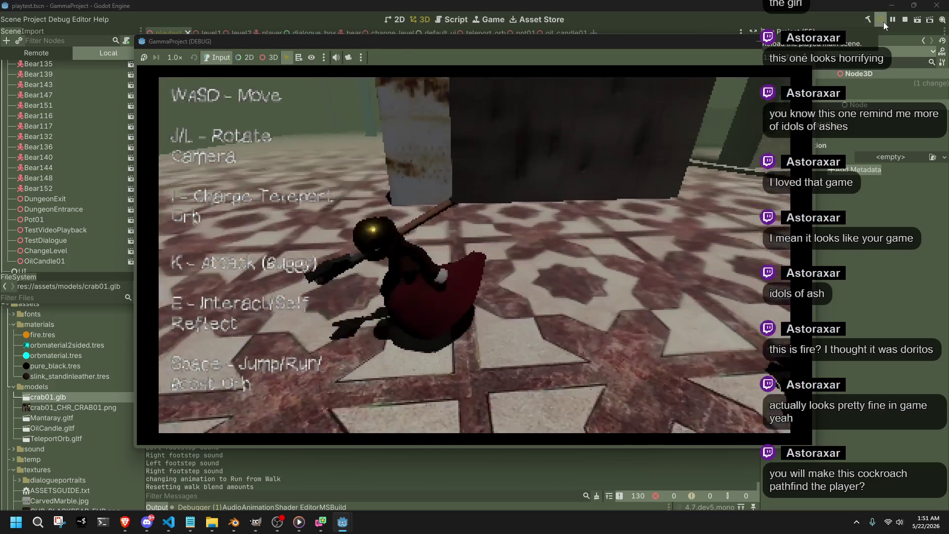
key("w")
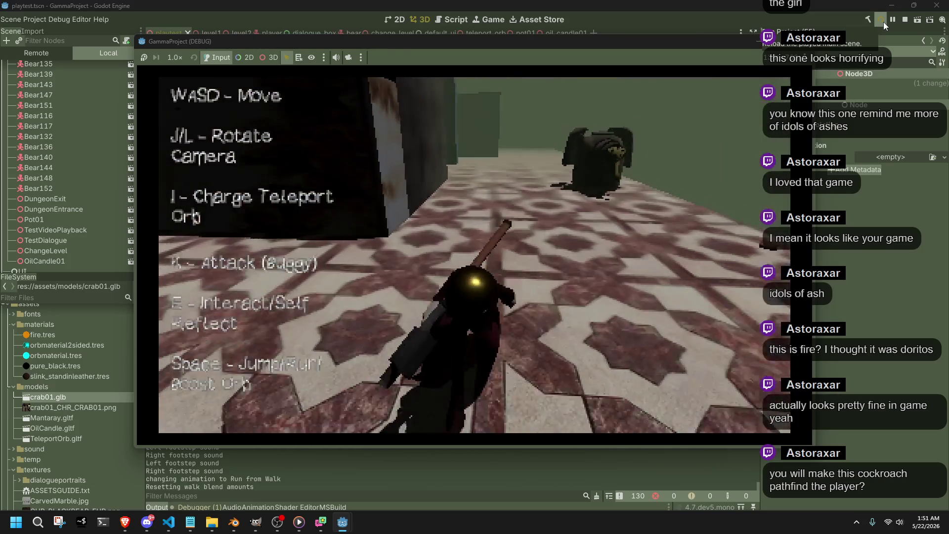
key("w")
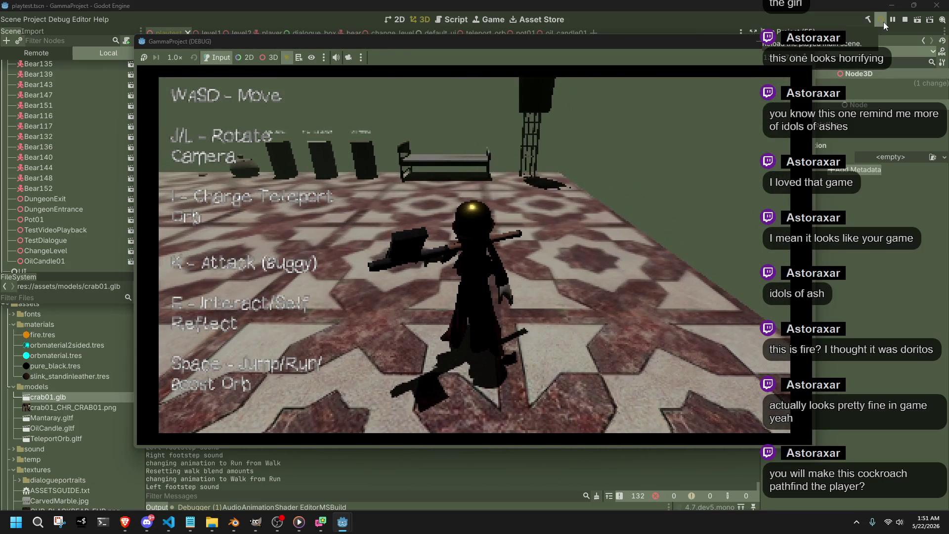
key("w")
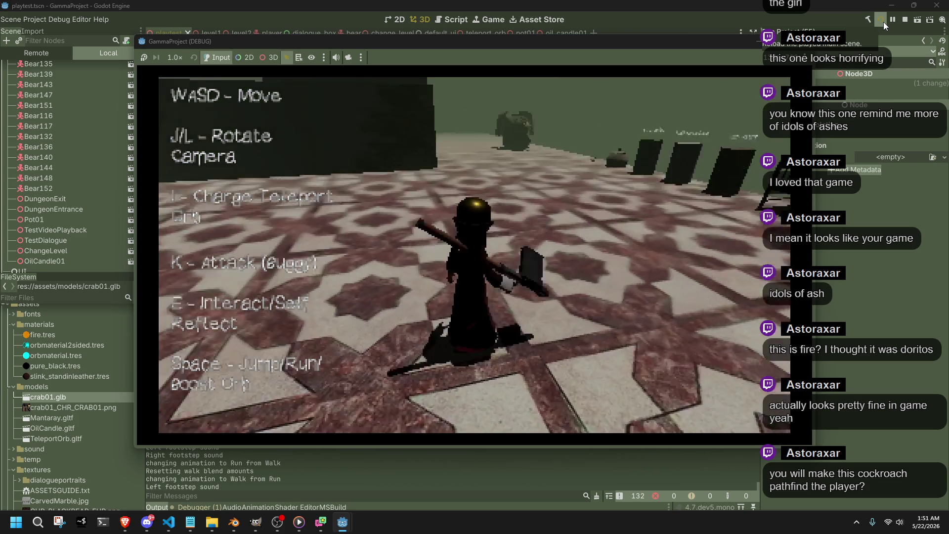
key("w")
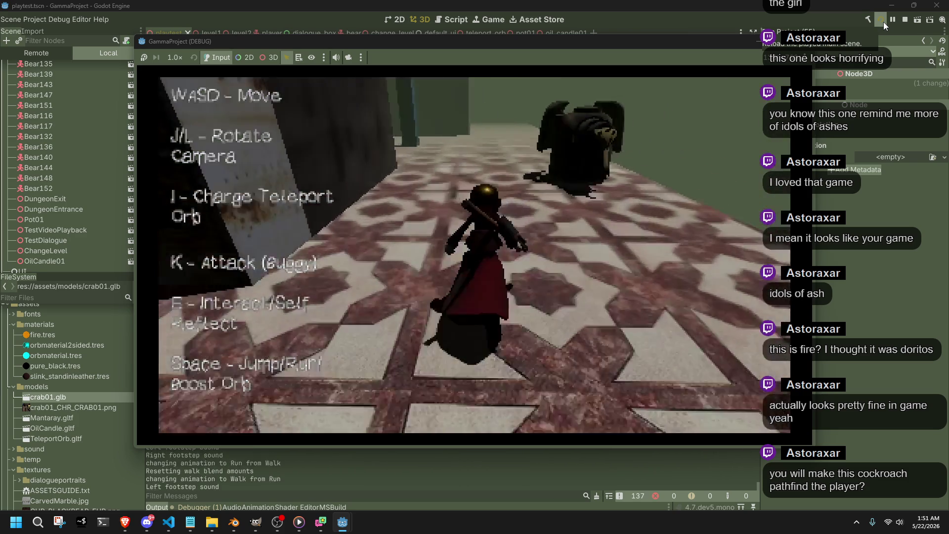
key("w")
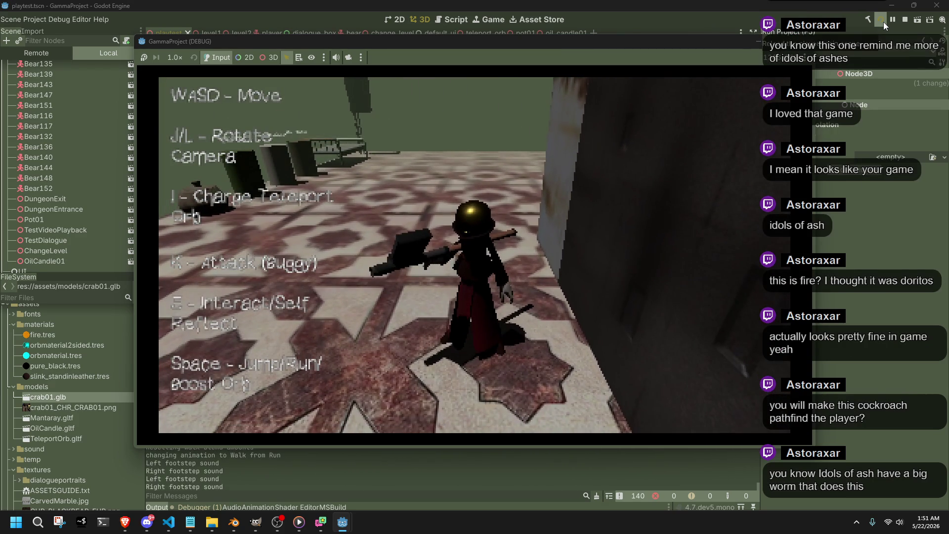
Step: Turn through the open room and bring the crab and player back into view
key("a")
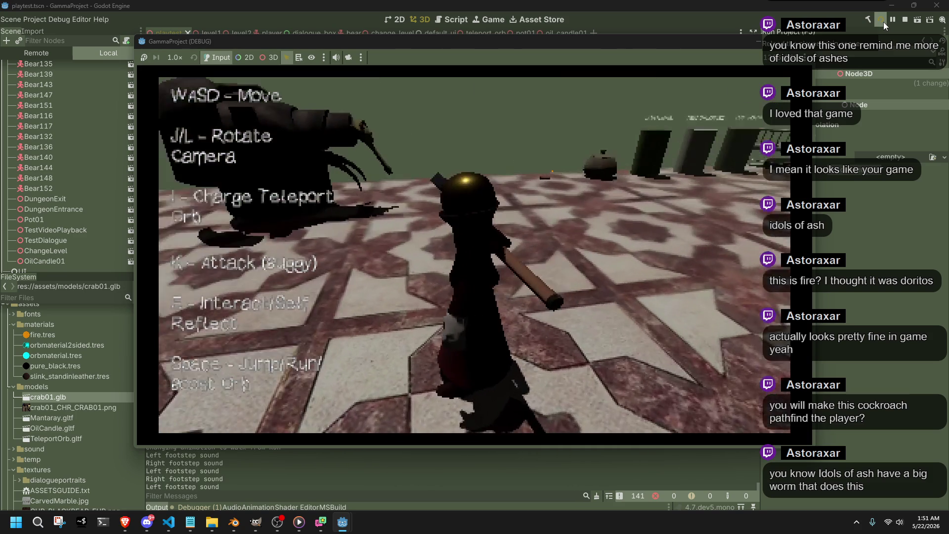
key("d")
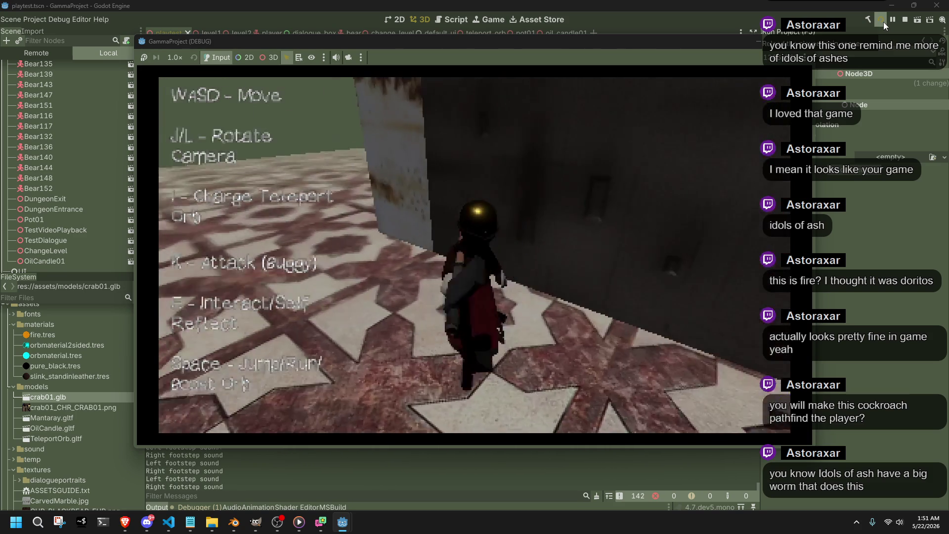
key("d")
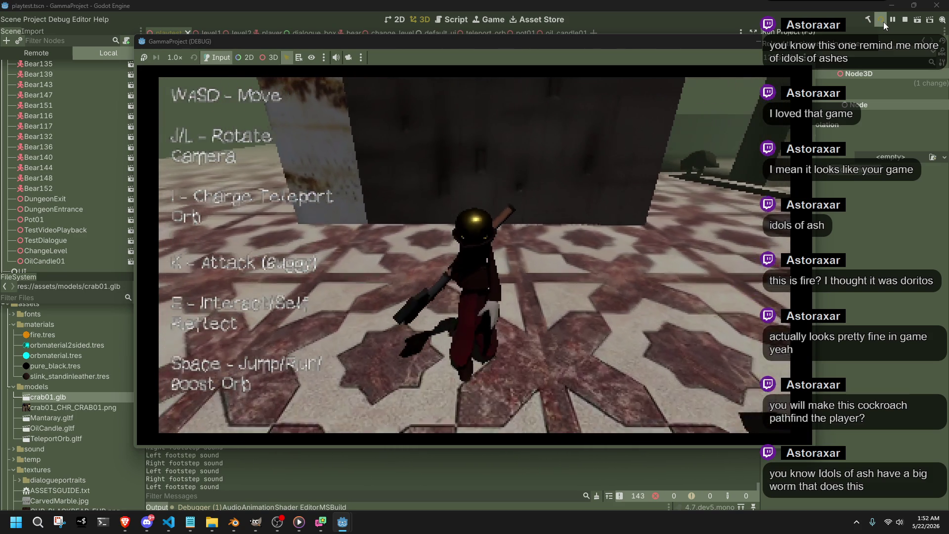
key("d")
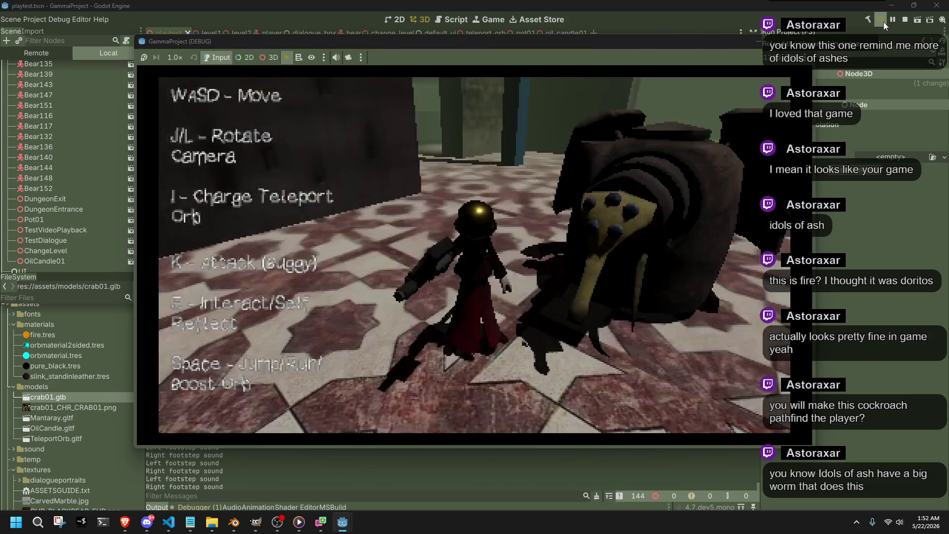
key("d")
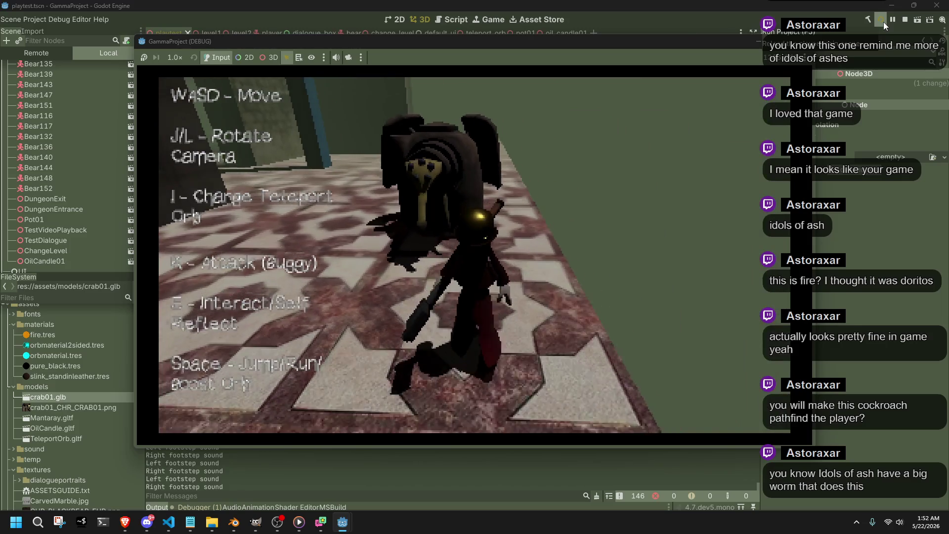
key("space")
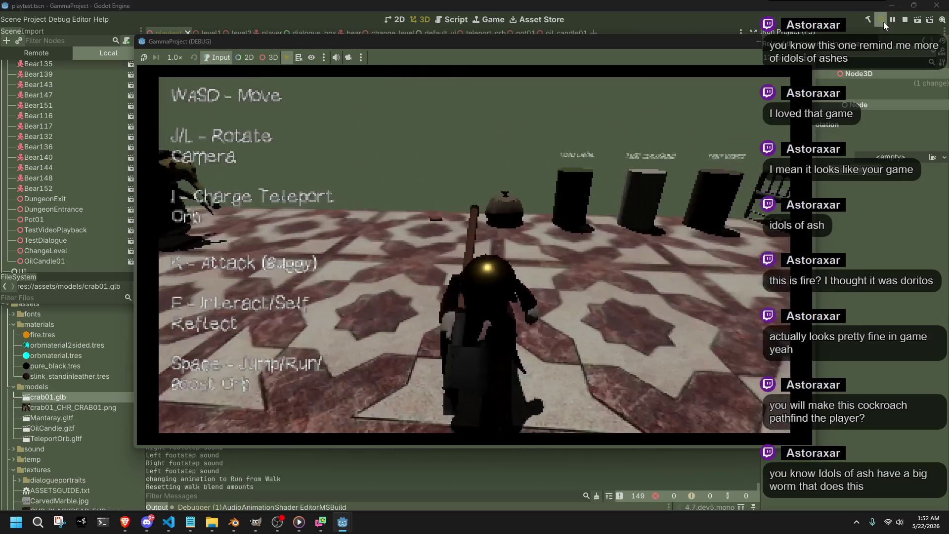
key("d")
key("l")
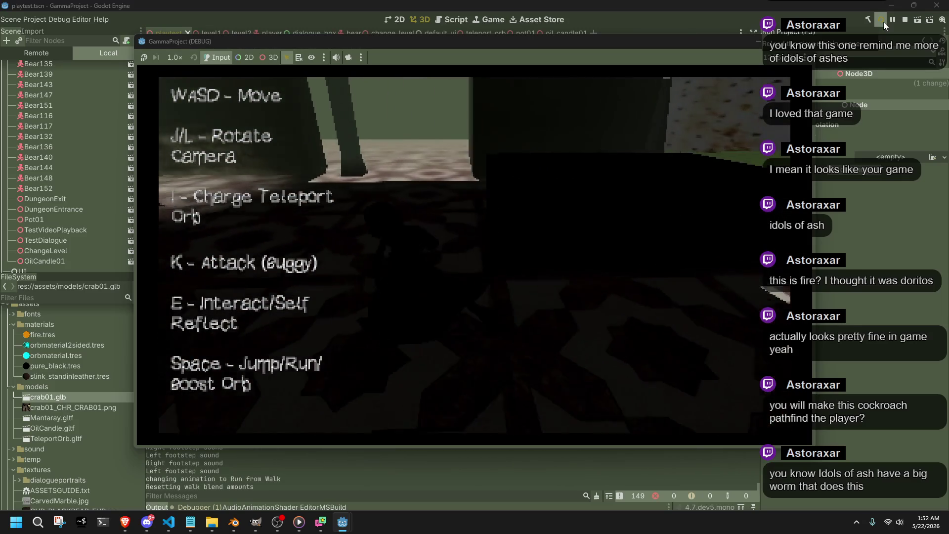
key("l")
key("l")
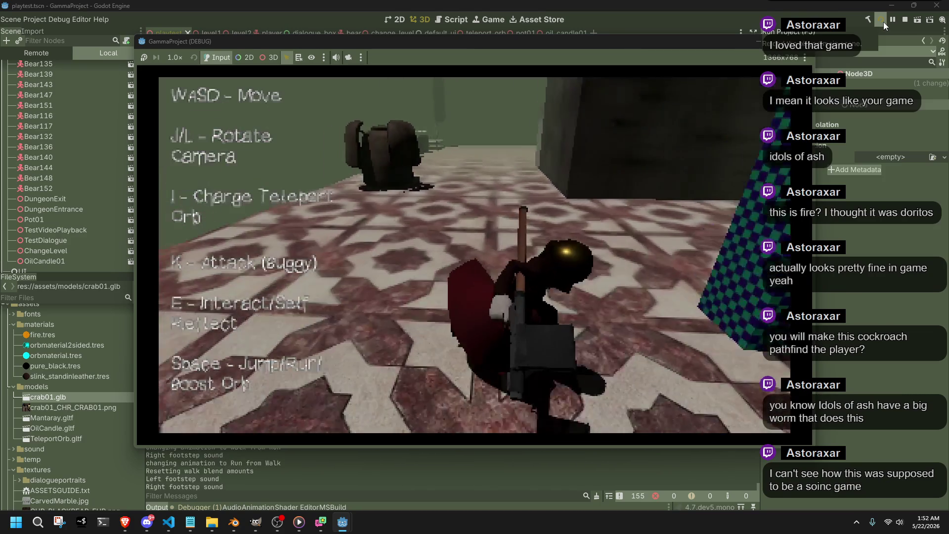
Step: Run past the crab to the TEST VIDEO pillar and trigger the test video with E
key("w")
key("w")
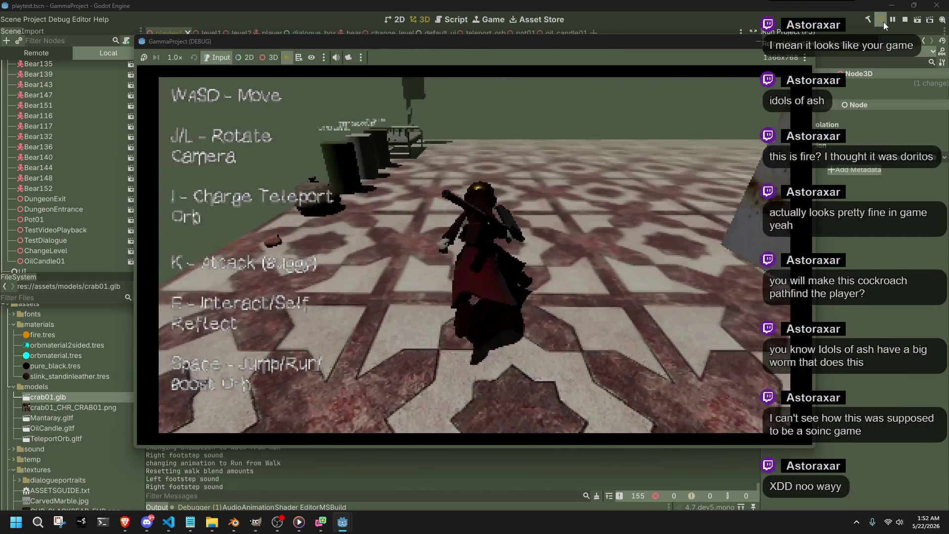
key("j")
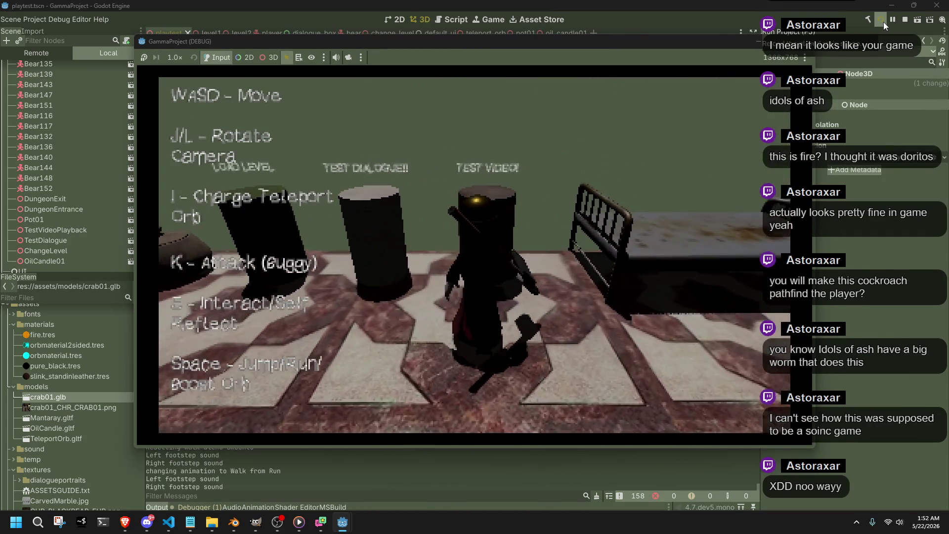
key("w")
key("l")
key("w")
key("e")
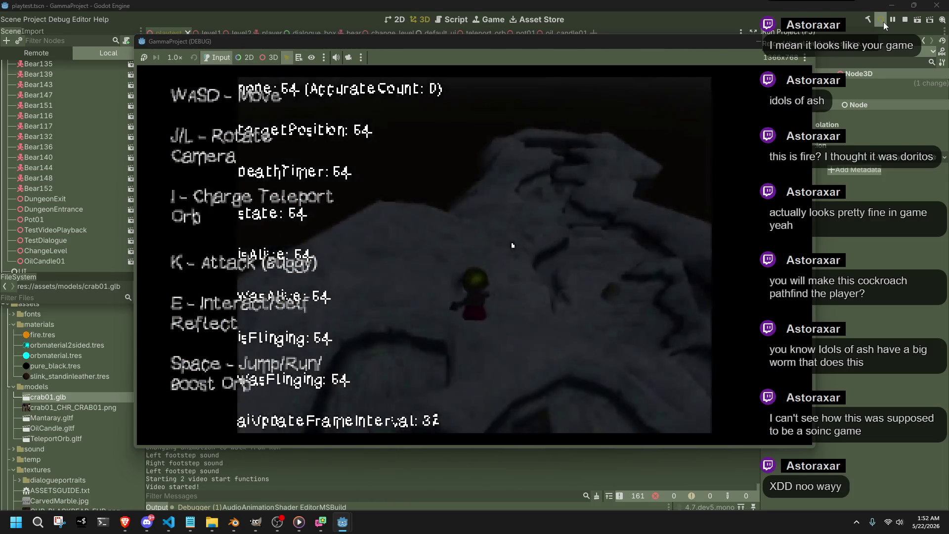
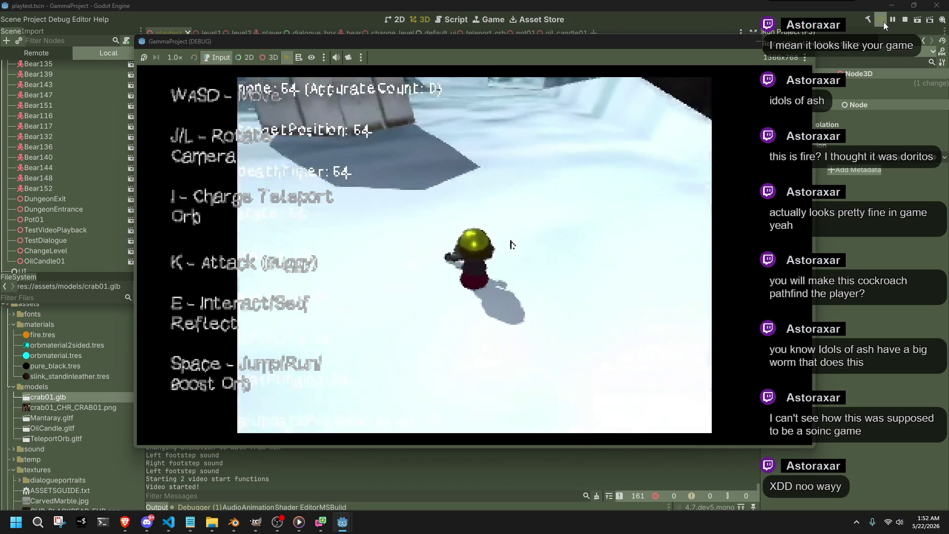
Step: Restart the playtest game and walk the character forward toward the bear statue
key("F8")
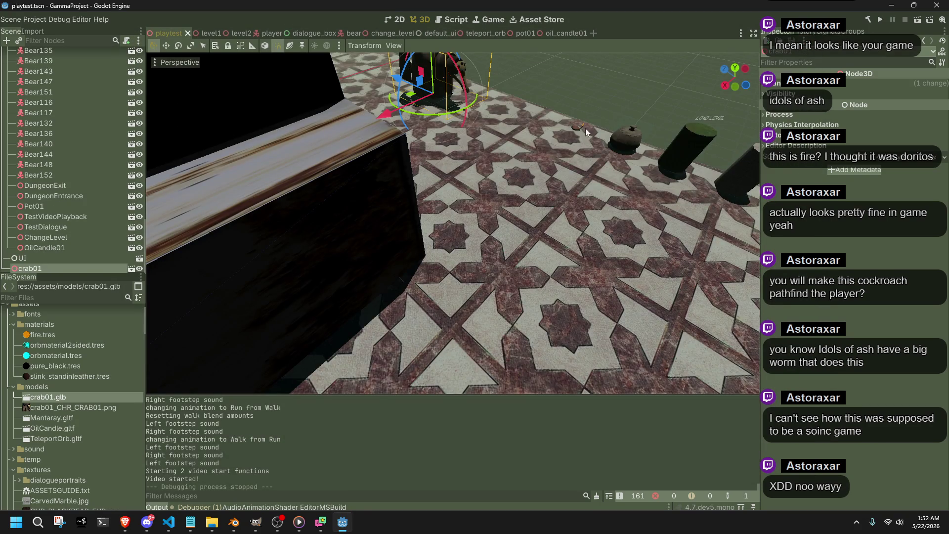
left_click(879, 20)
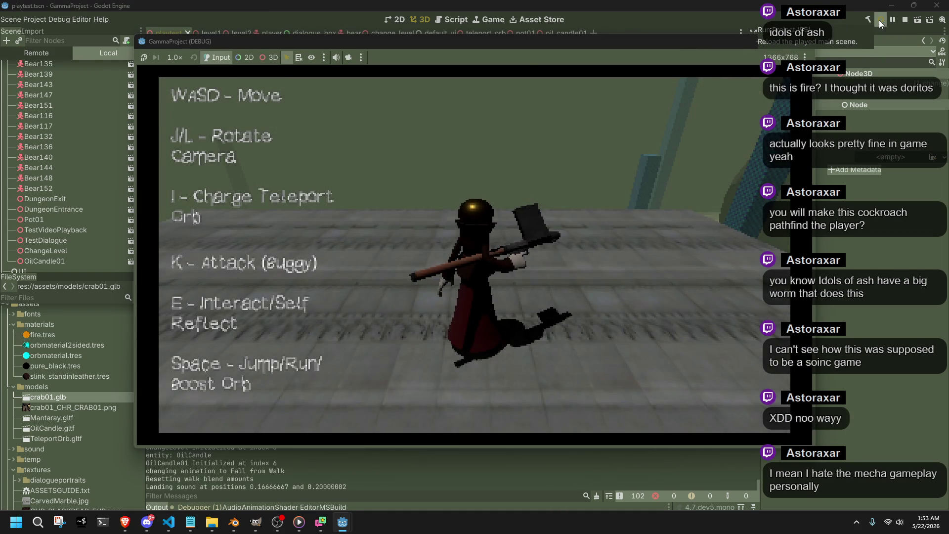
key("w")
key("w")
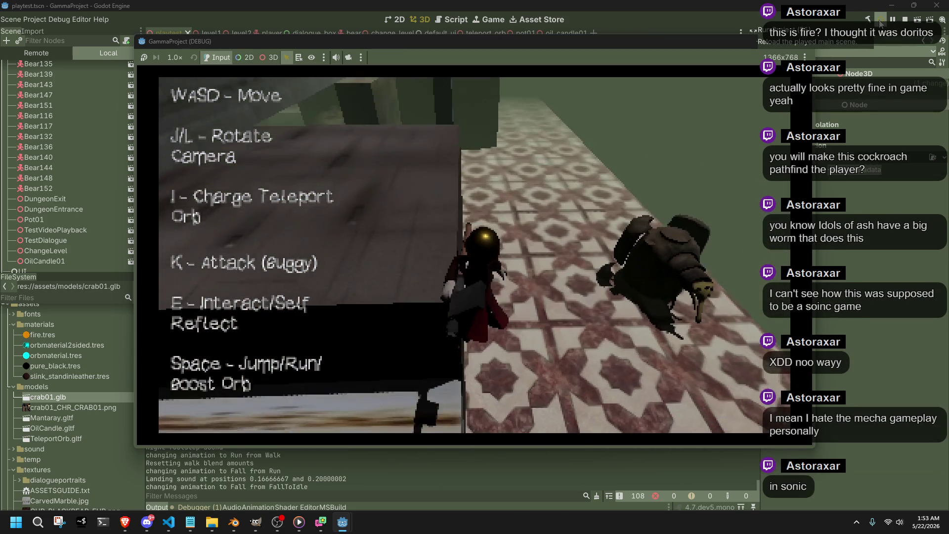
key("w")
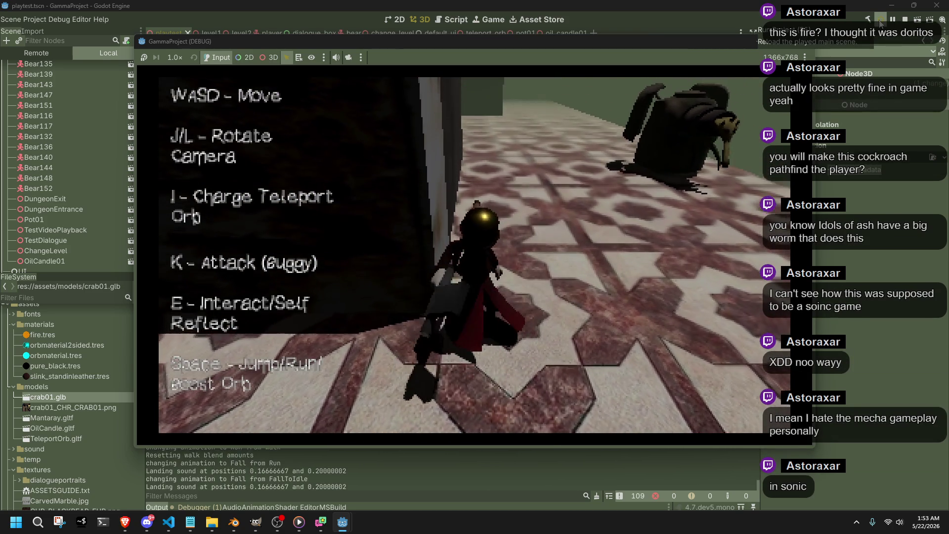
key("w")
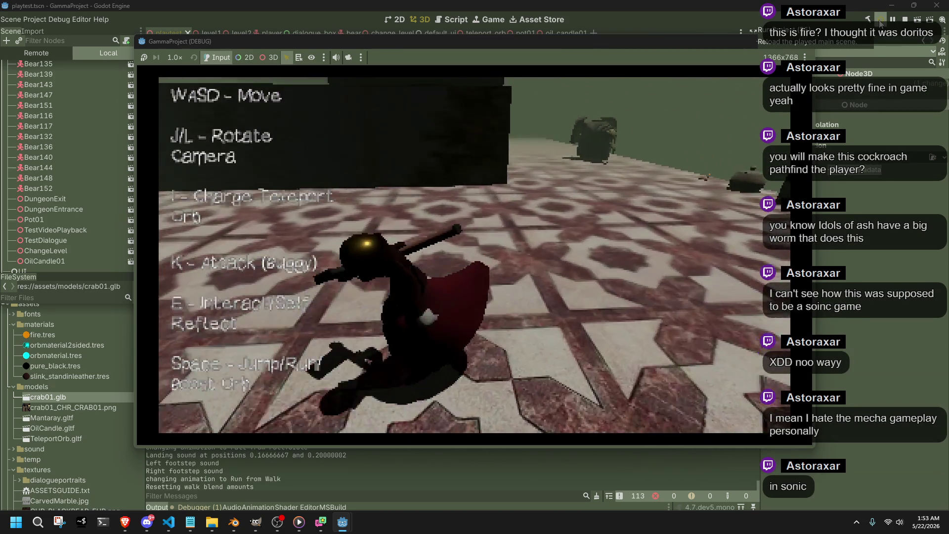
key("w")
key("w")
key("w")
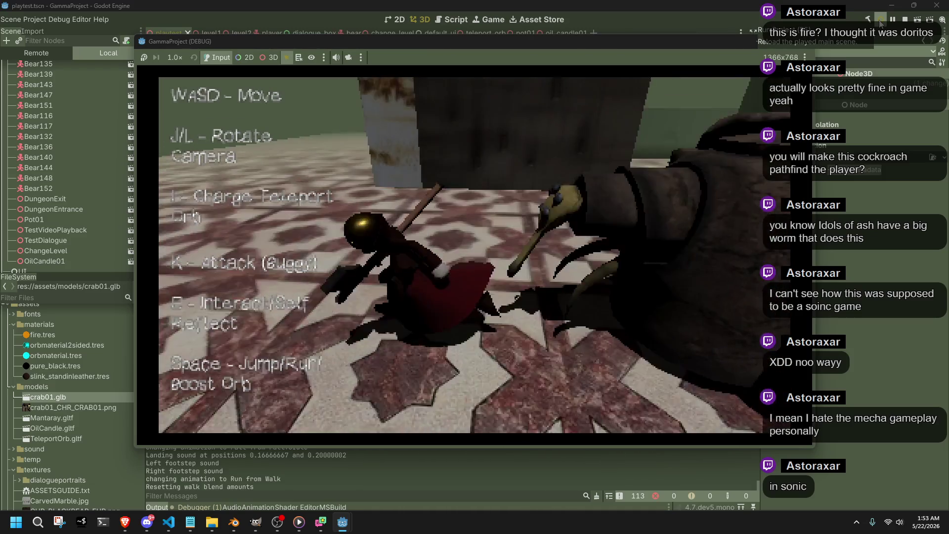
Step: Steer into the dark area past the crab, turn the camera, and fire a teleport orb
key("s")
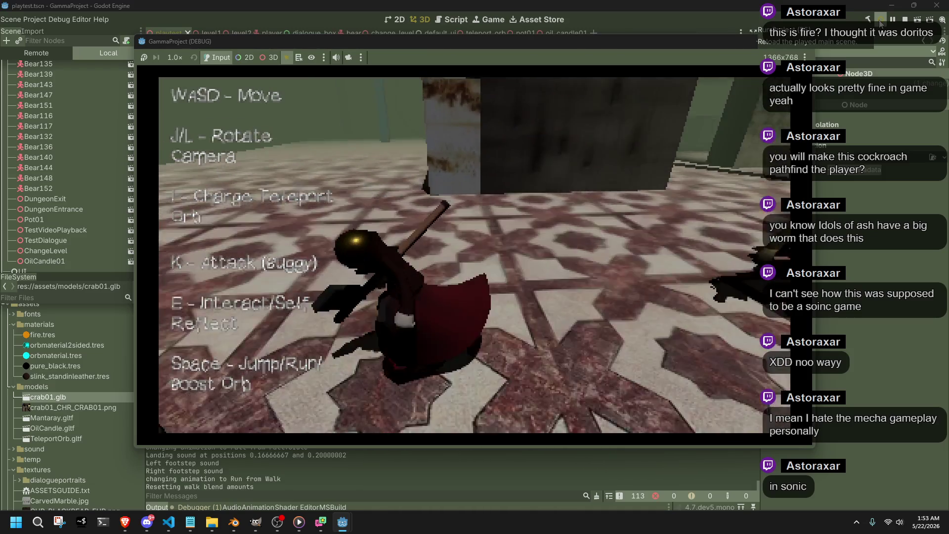
key("l")
key("l")
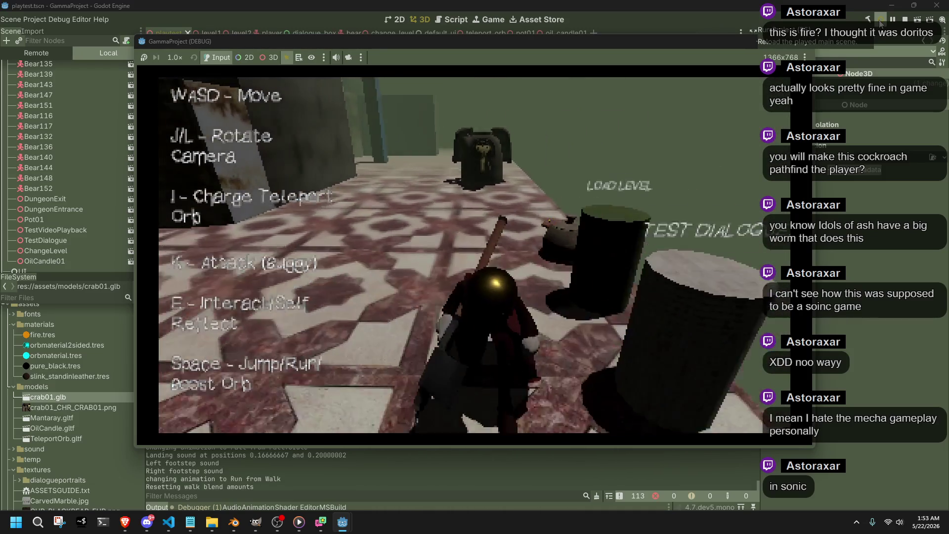
key("s")
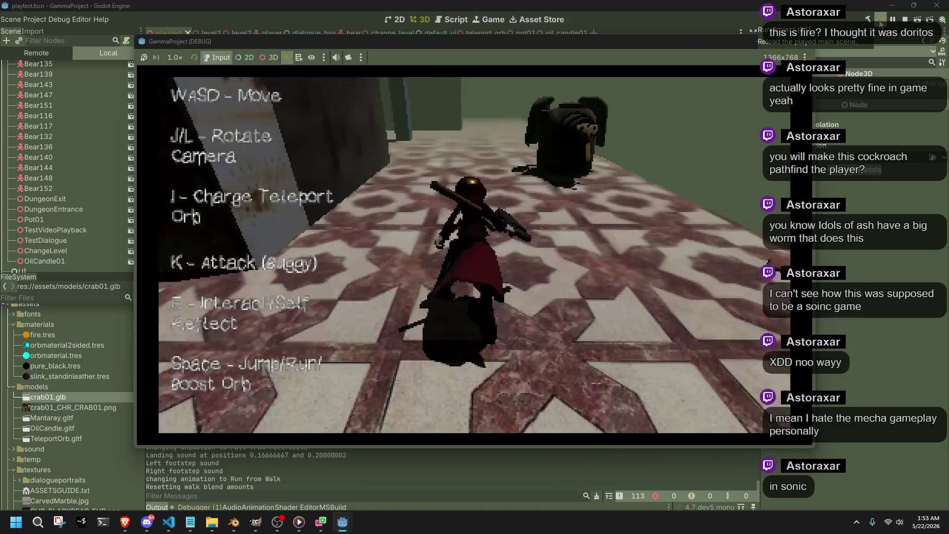
key("w")
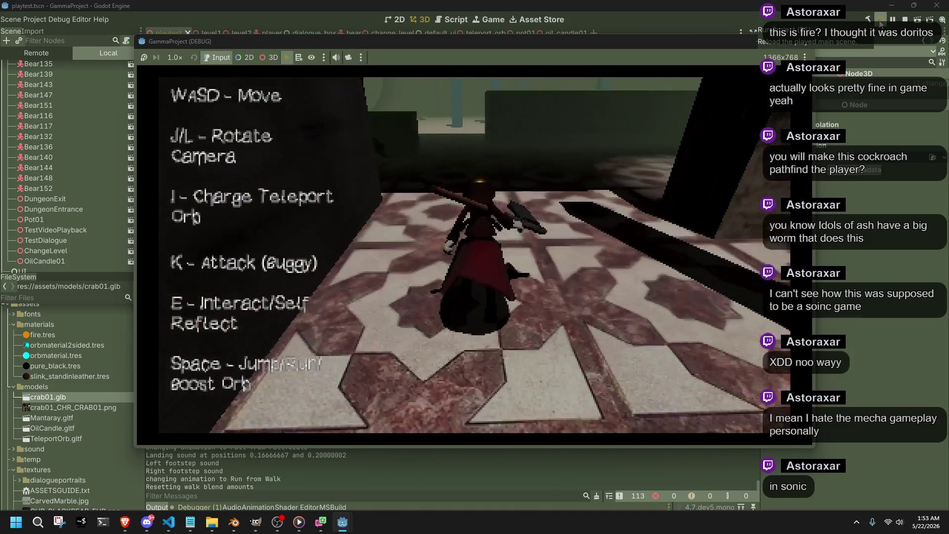
key("w")
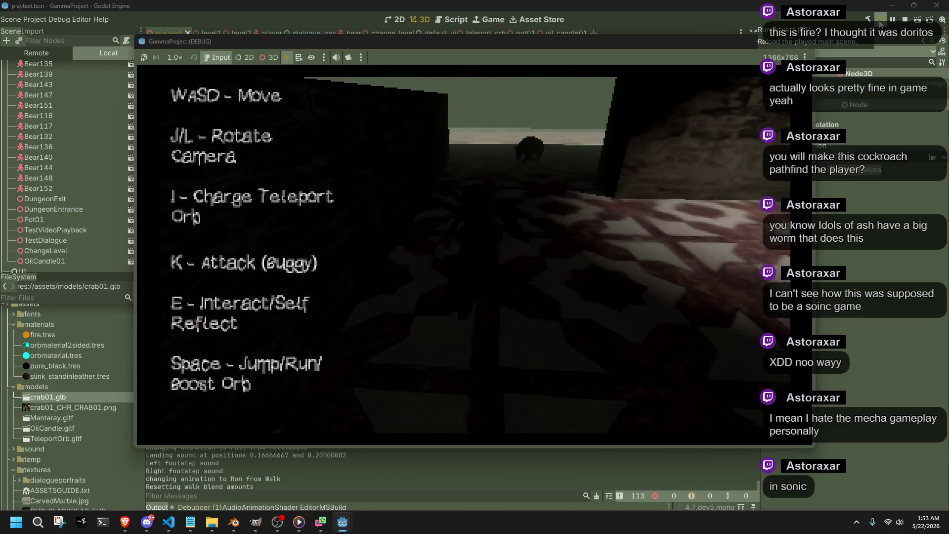
key("j")
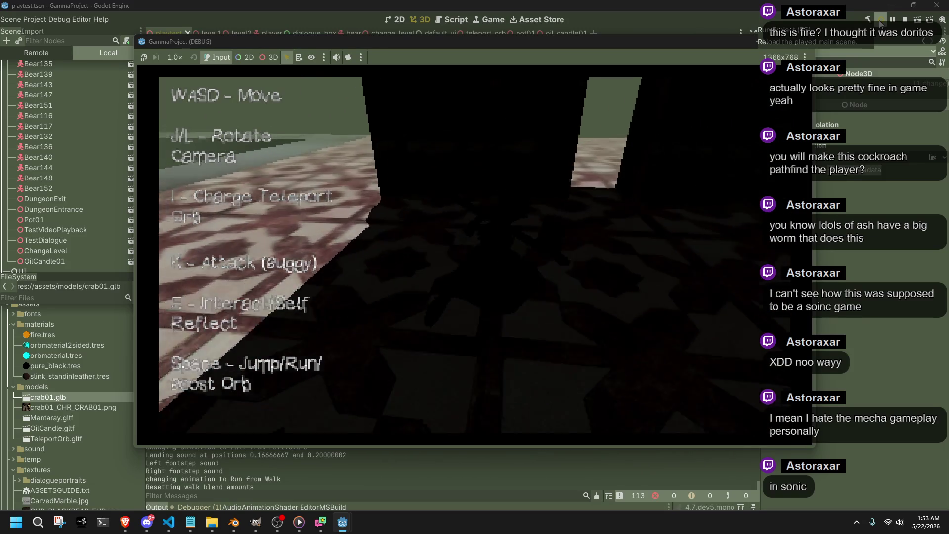
key("j")
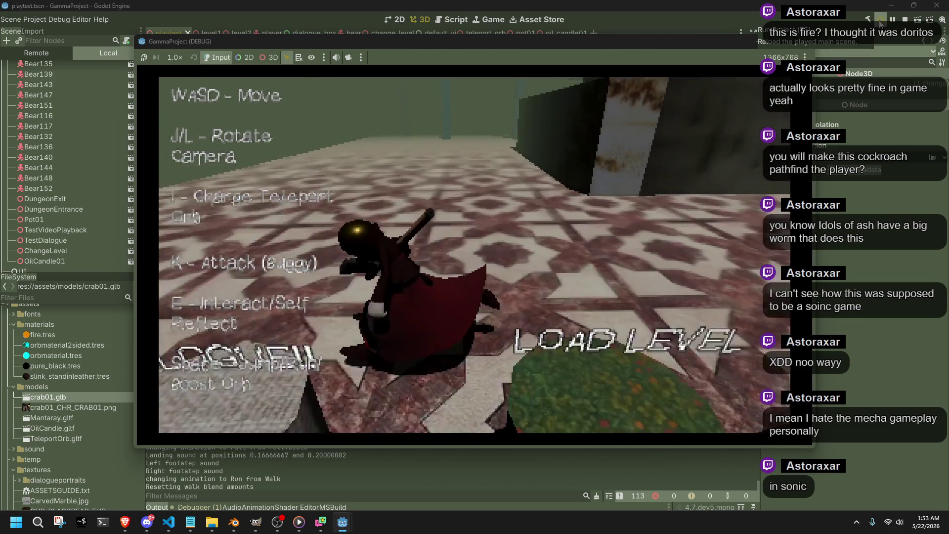
key("j")
key("i")
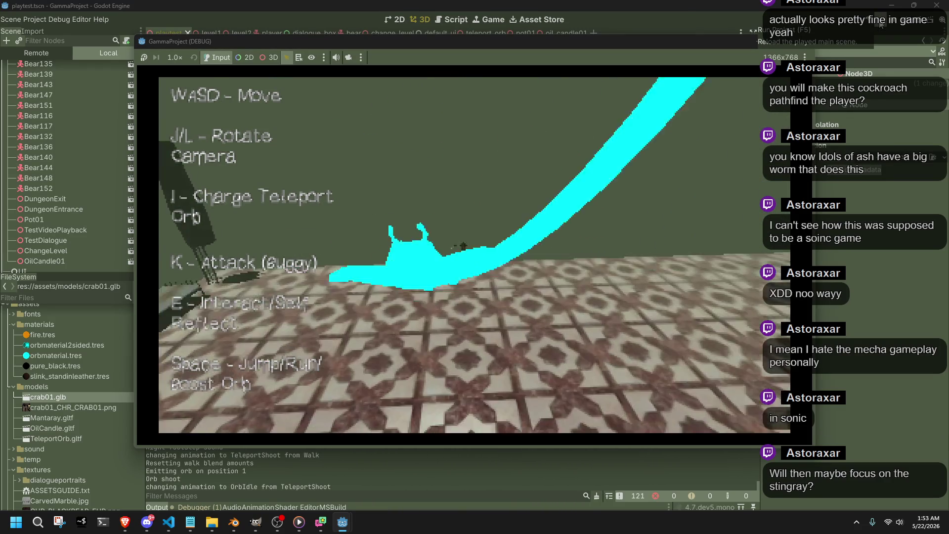
Step: Run down the tiled corridor past the bench to face the bear statue, then stop the game
key("l")
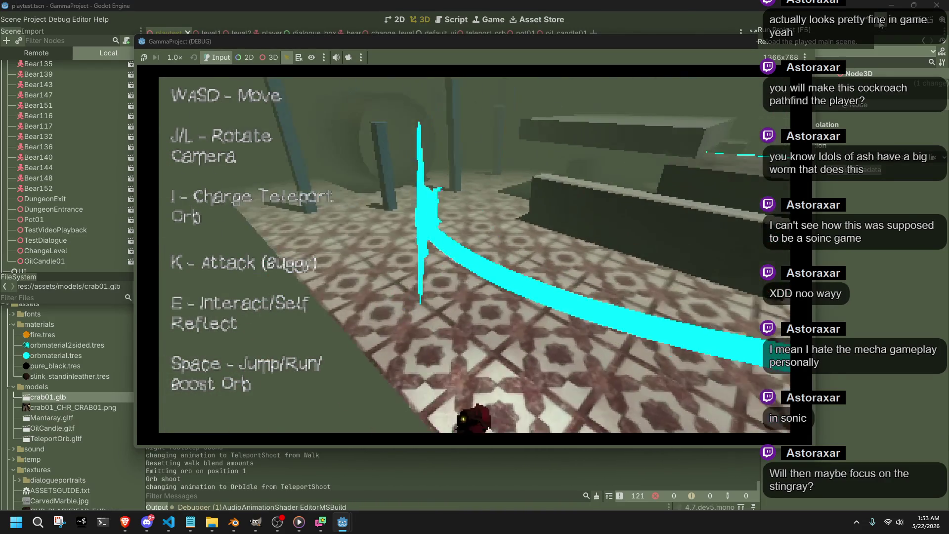
key("l")
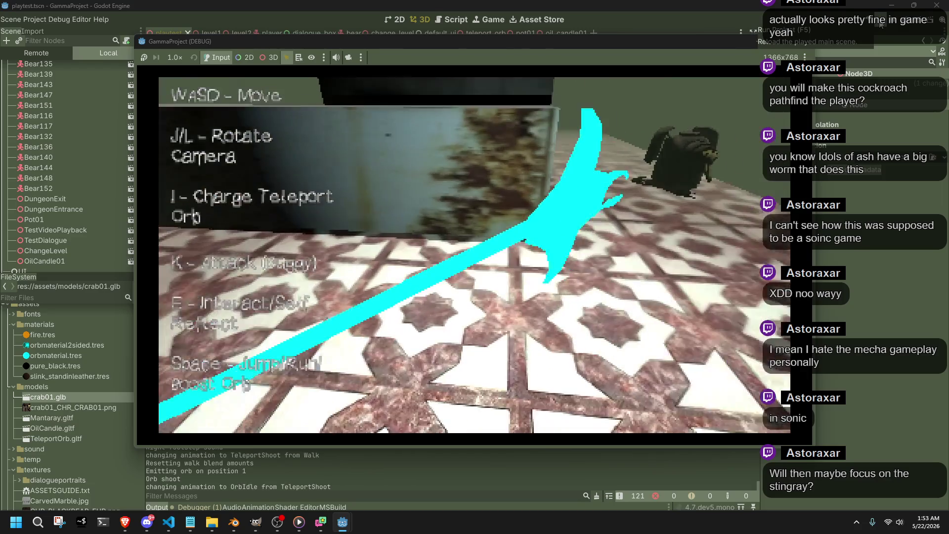
key("w")
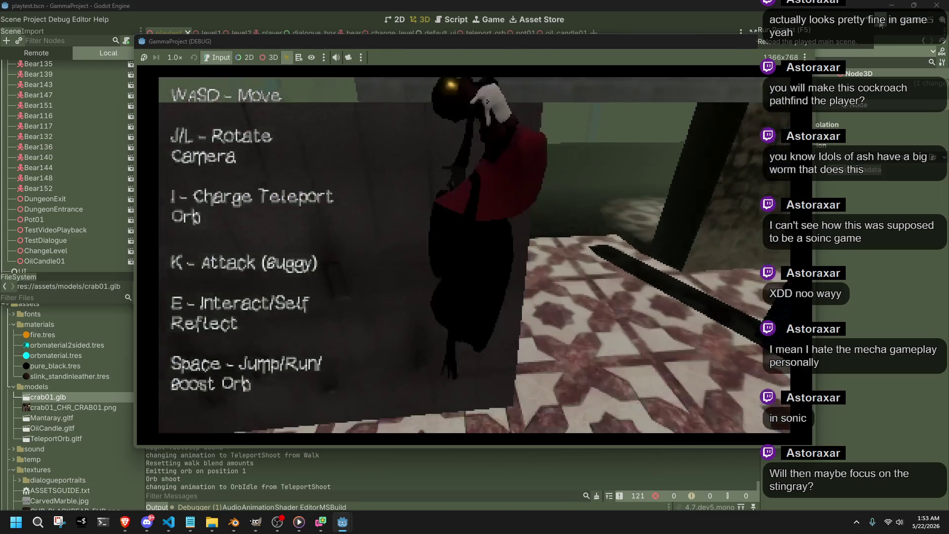
key("w")
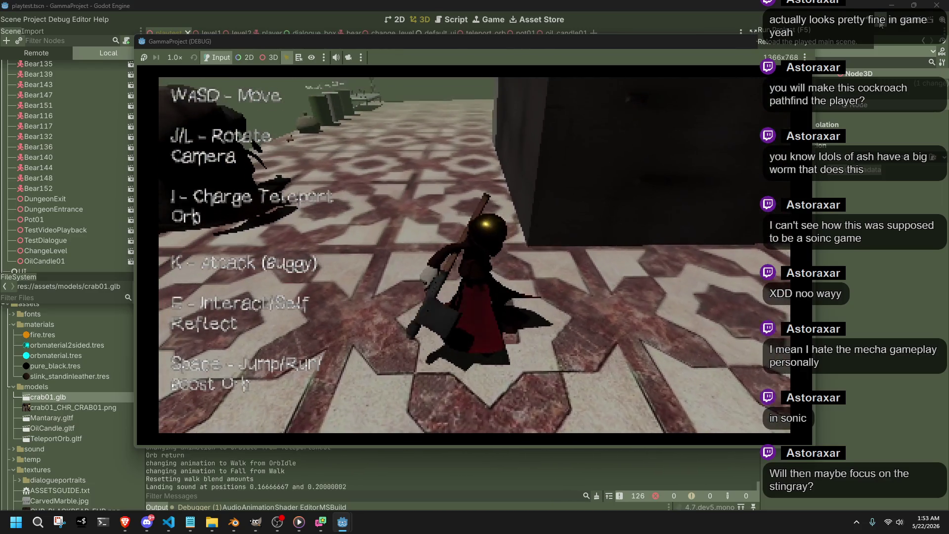
key("j")
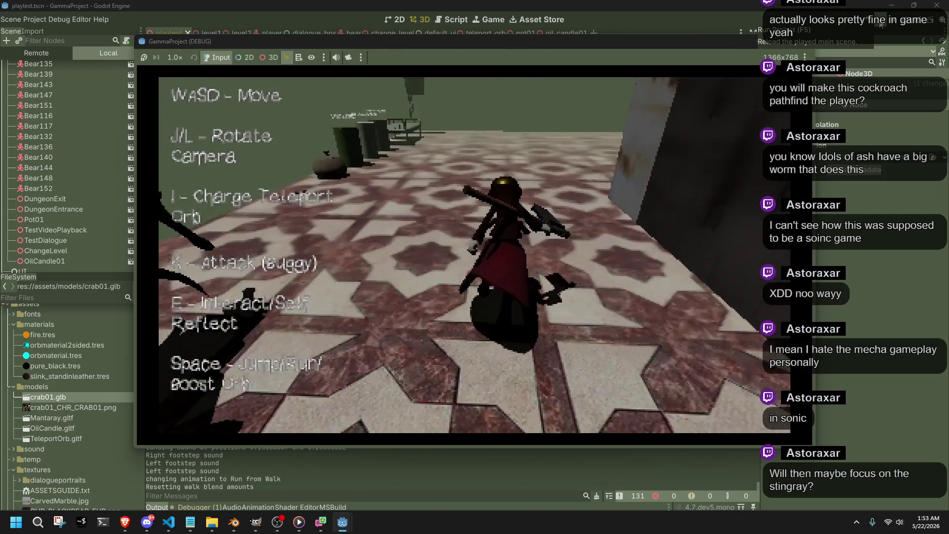
key("j")
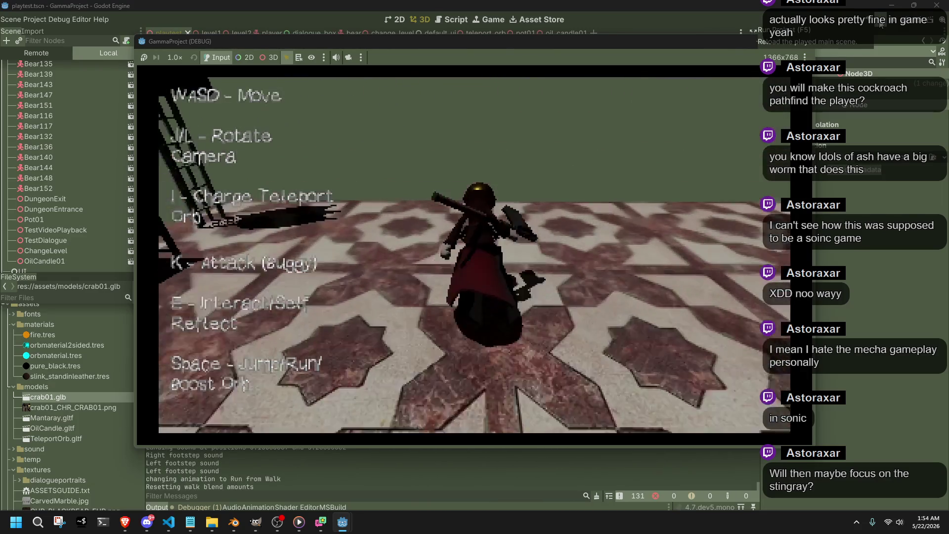
key("j")
key("w")
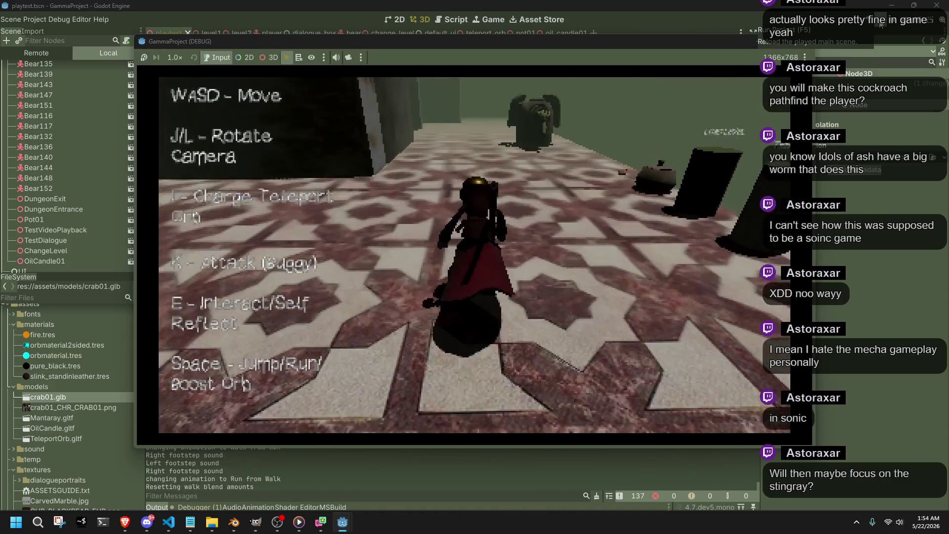
key("l")
key("w")
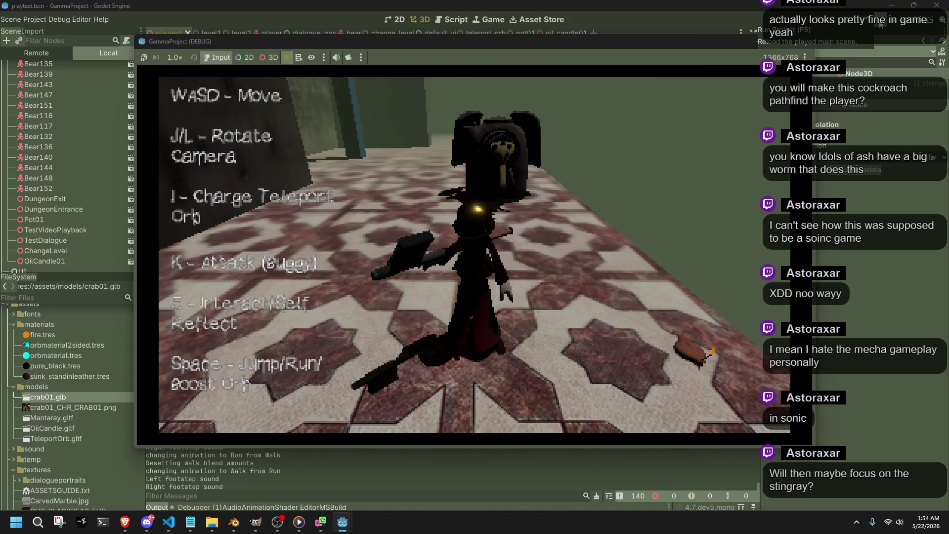
left_click(880, 23)
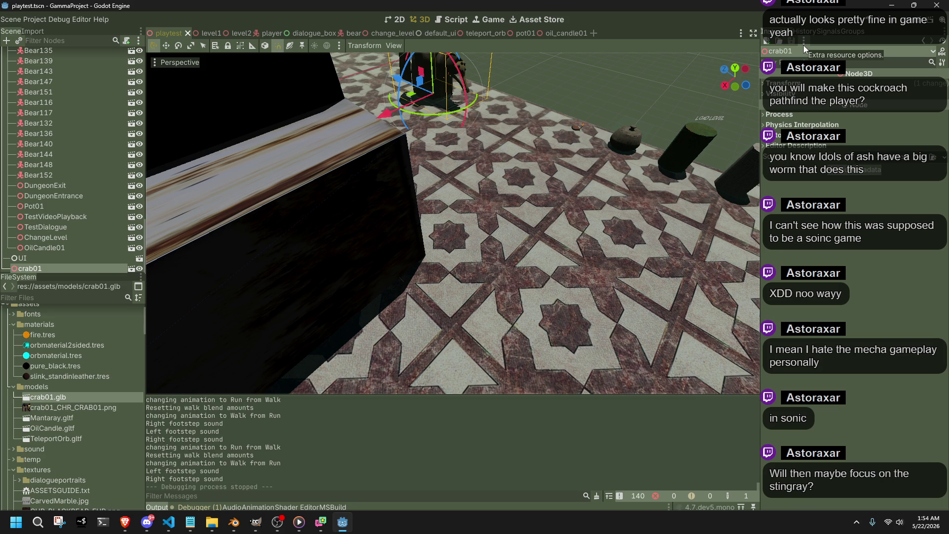
key("f")
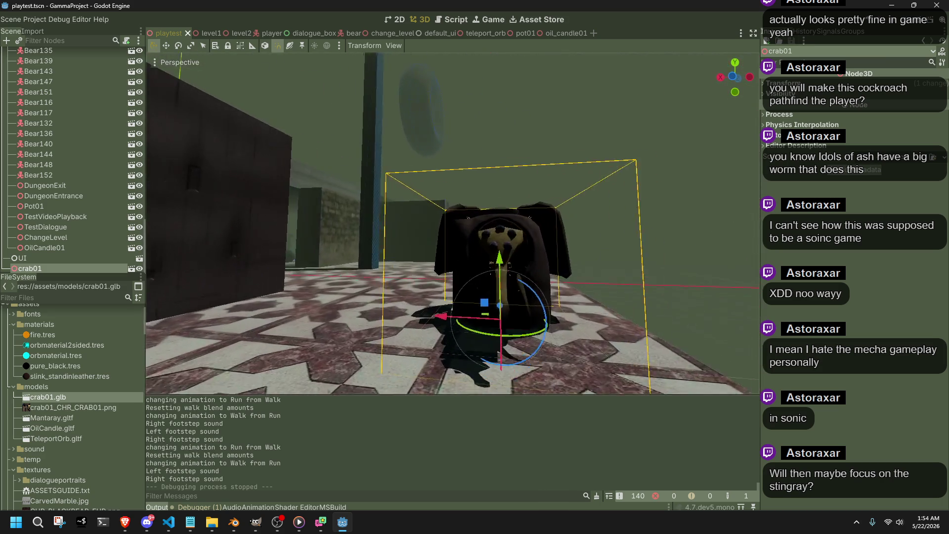
key("Delete")
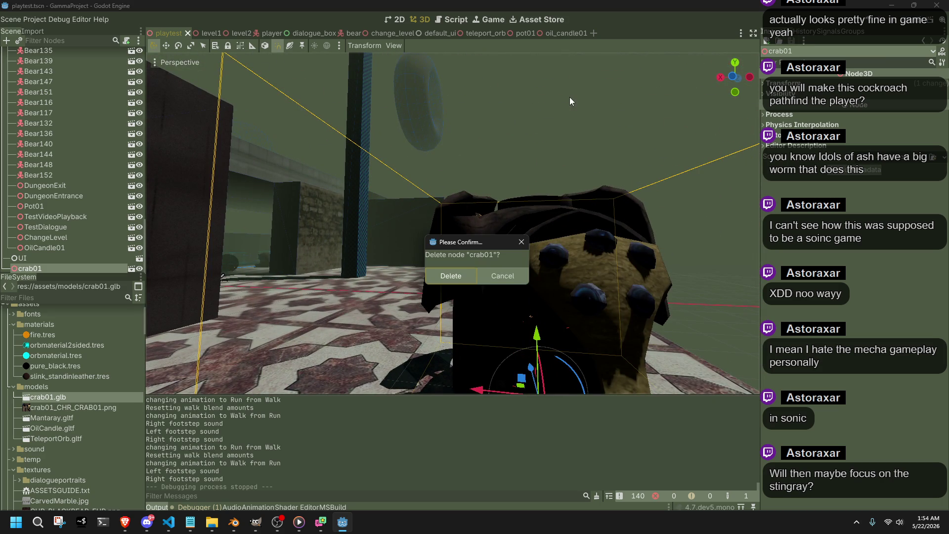
left_click(464, 275)
left_click(103, 408)
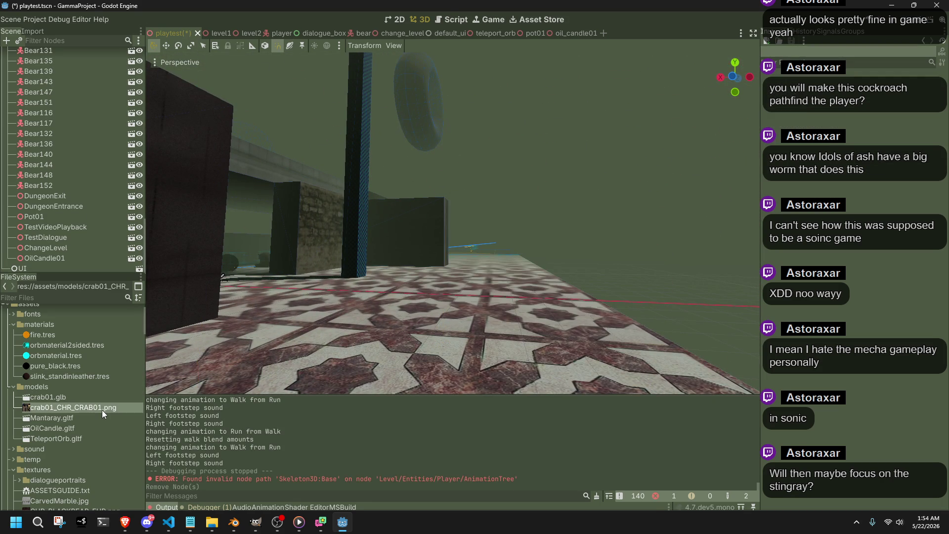
key("alt+Tab")
key("alt+Tab")
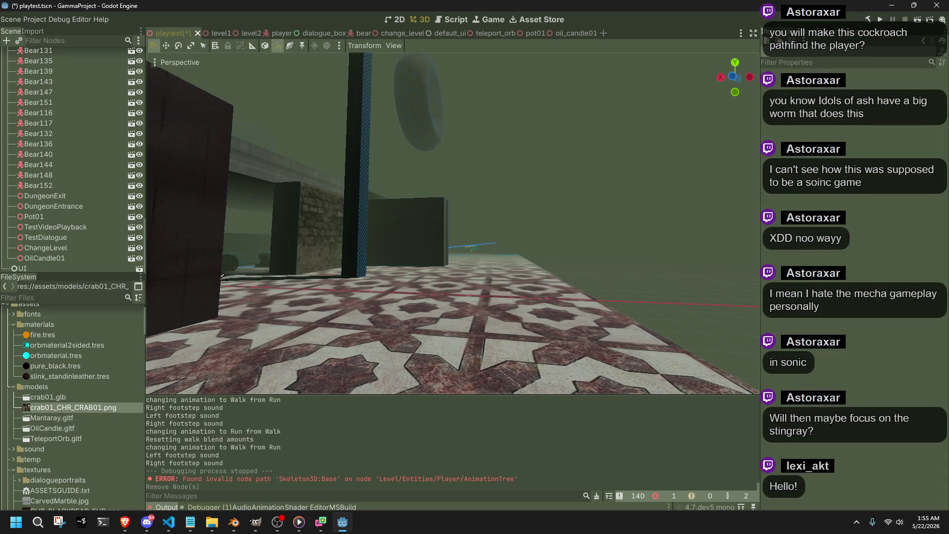
key("alt+Tab")
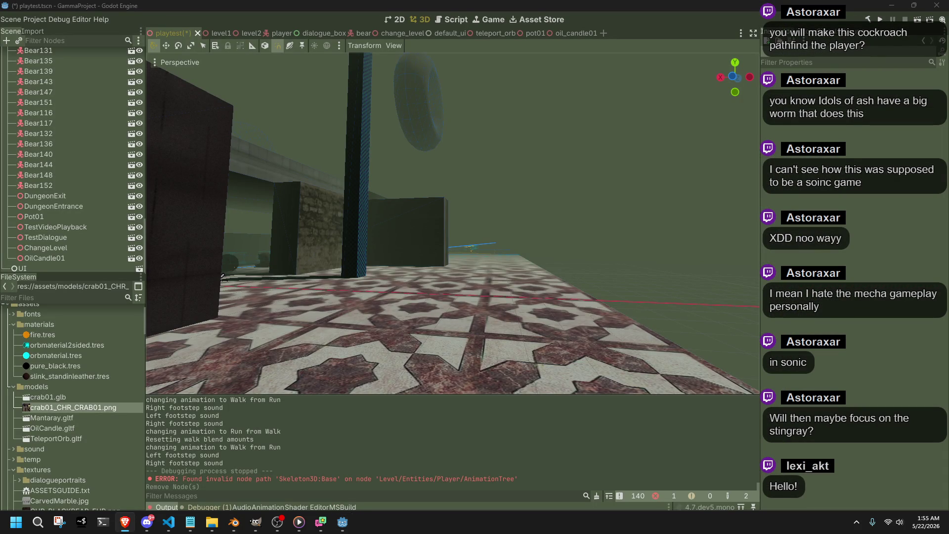
left_click_drag(719, 295, 615, 271)
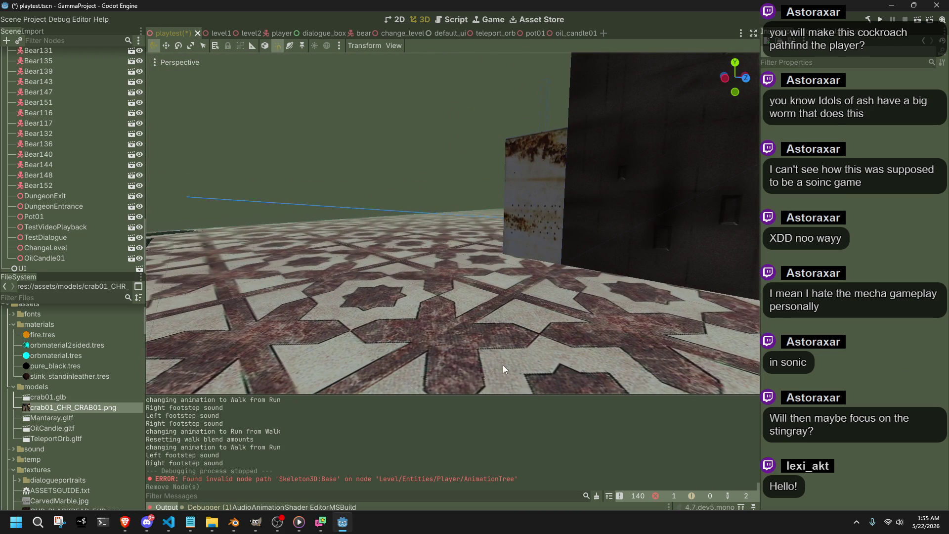
left_click(61, 397)
left_click(73, 410)
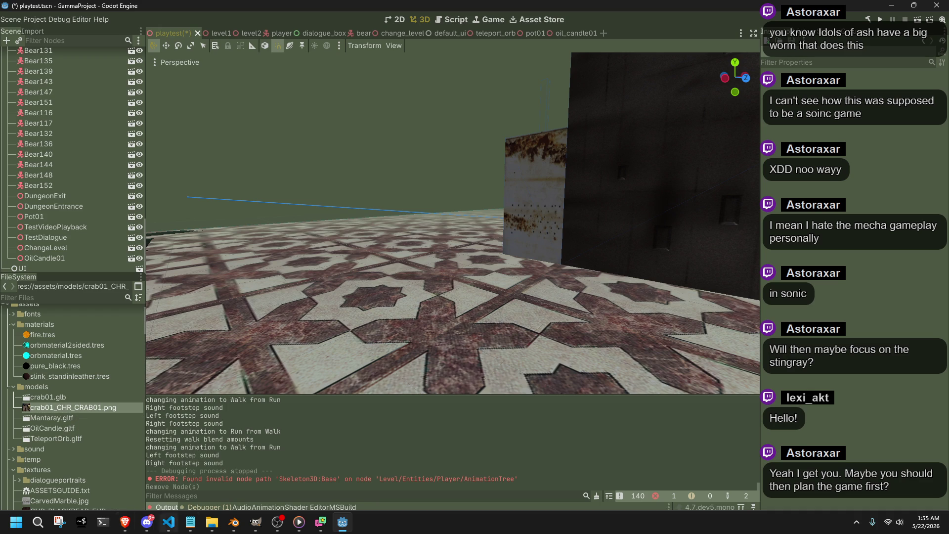
mouse_move(212, 523)
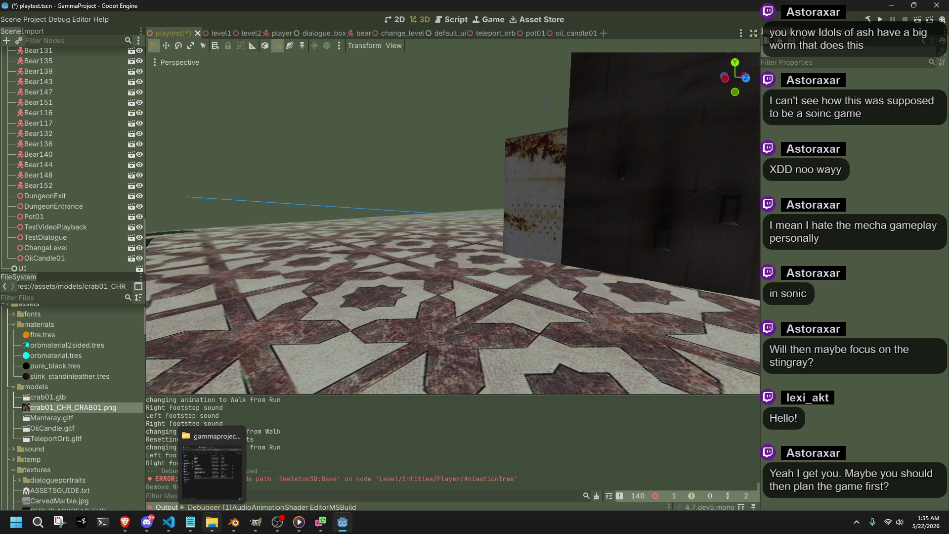
left_click_drag(329, 346, 643, 321)
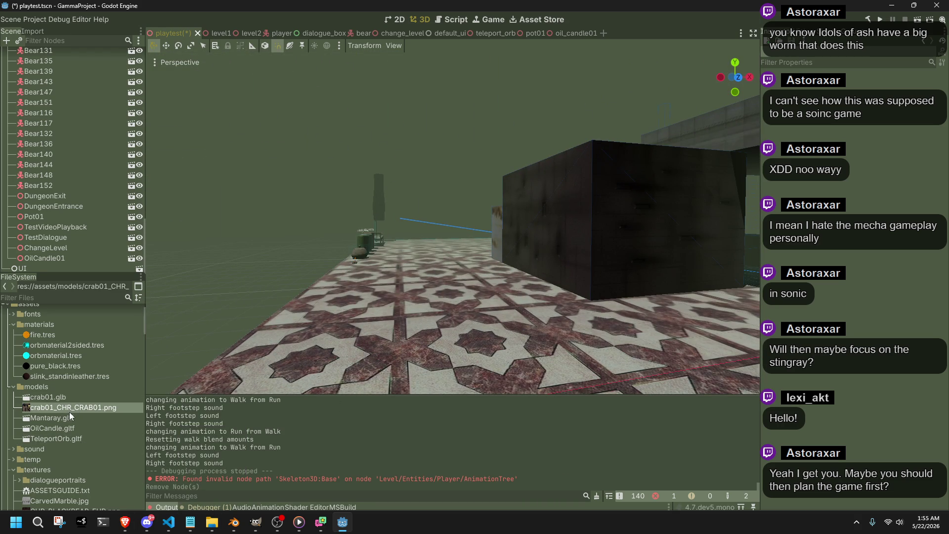
scroll(79, 448, "down", 1)
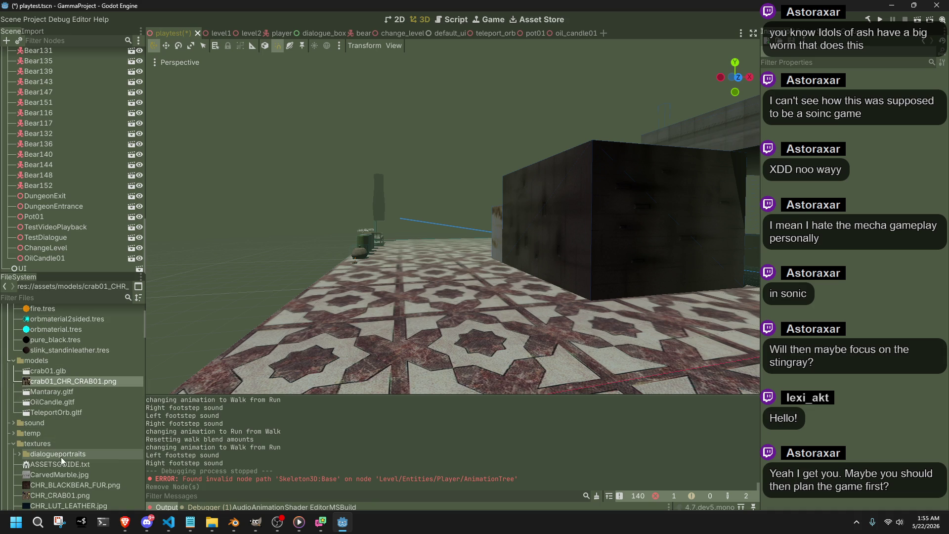
scroll(61, 457, "down", 2)
scroll(61, 458, "up", 3)
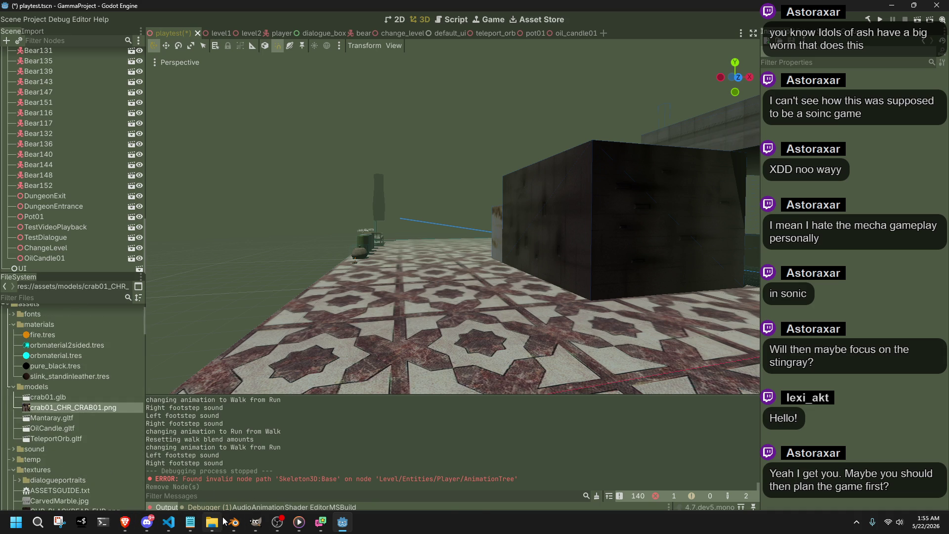
Step: Start a glTF 2.0 export of the crab from Blender's File > Export menu
left_click(233, 522)
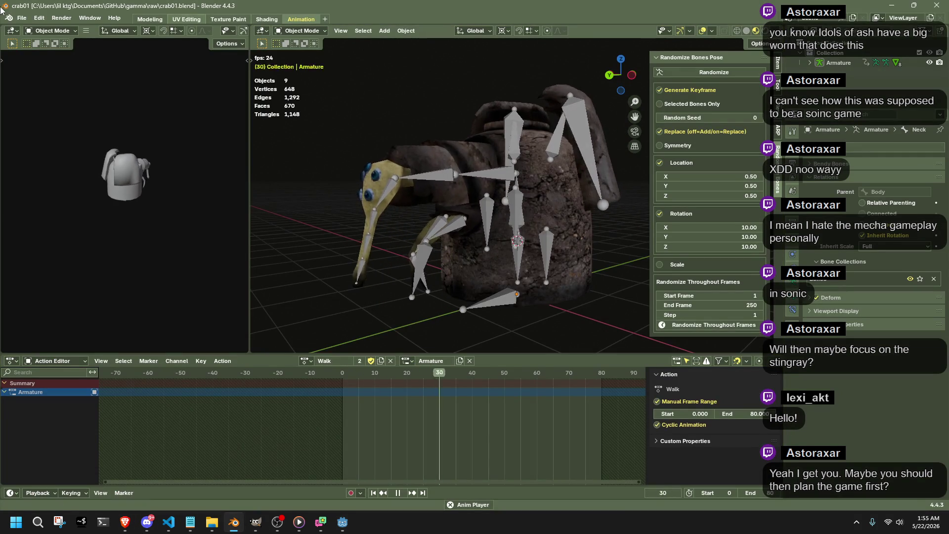
left_click(22, 17)
mouse_move(46, 169)
left_click(357, 224)
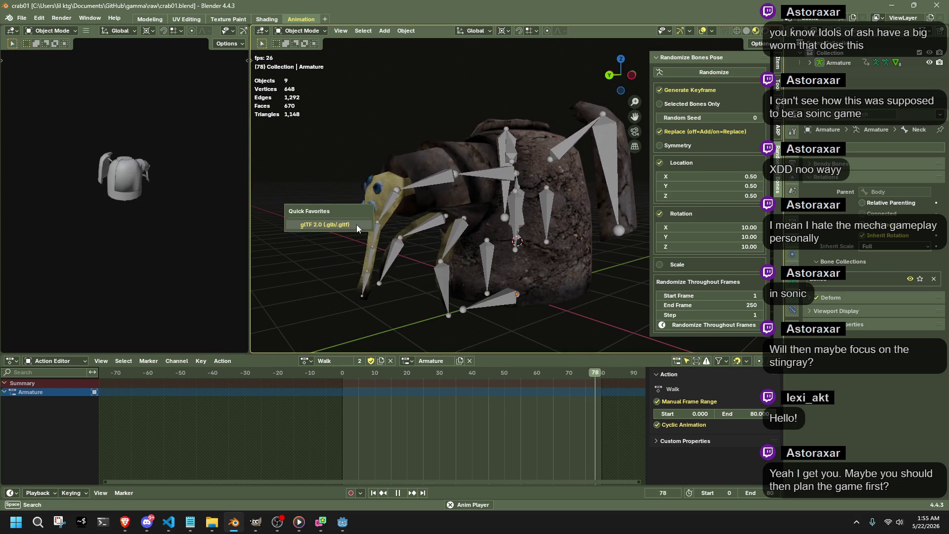
Step: Expand and collapse the Include, Transform and Data export sections to review their options
left_click(653, 170)
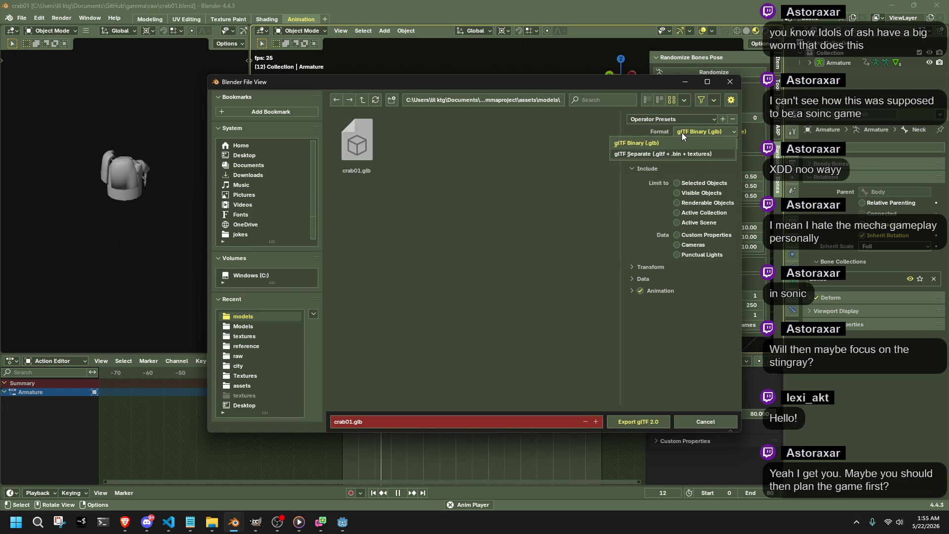
left_click(643, 268)
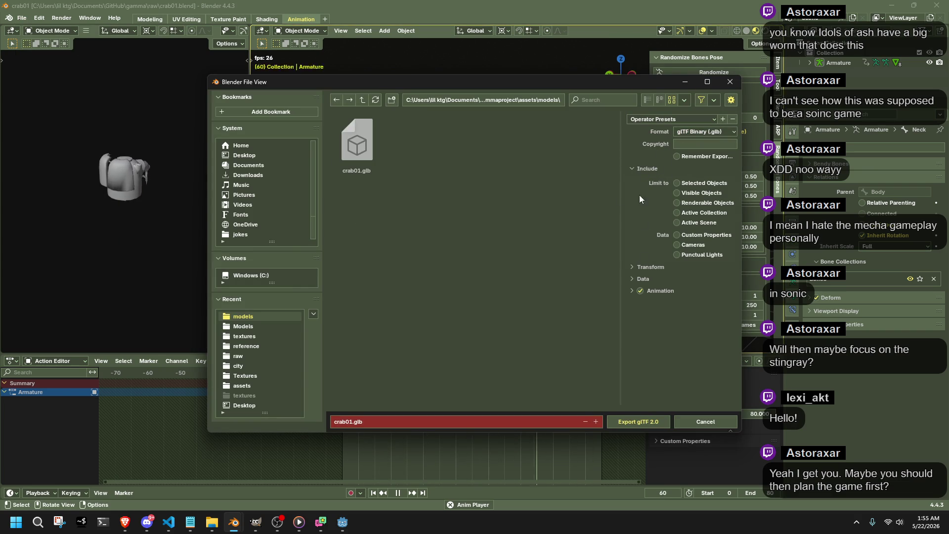
left_click(648, 293)
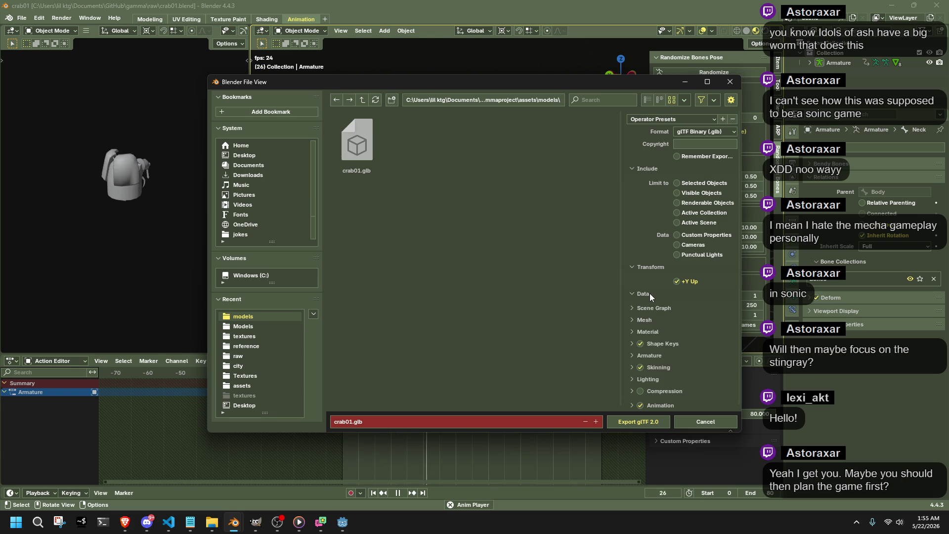
scroll(658, 315, "down", 1)
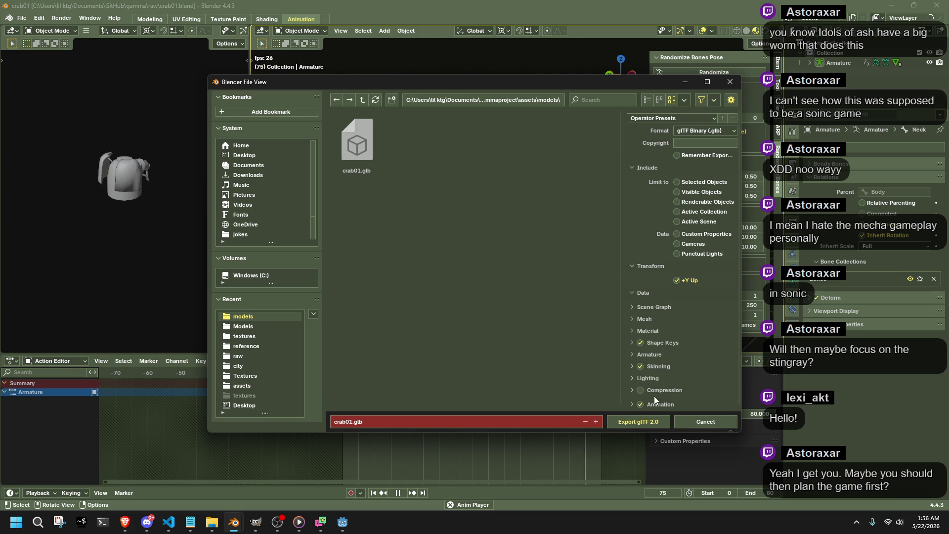
left_click(635, 293)
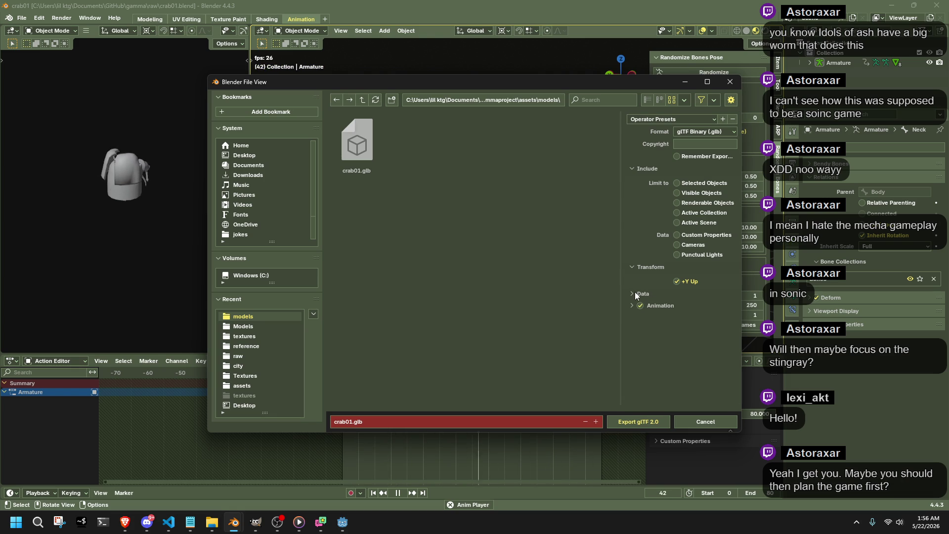
left_click_drag(631, 267, 633, 169)
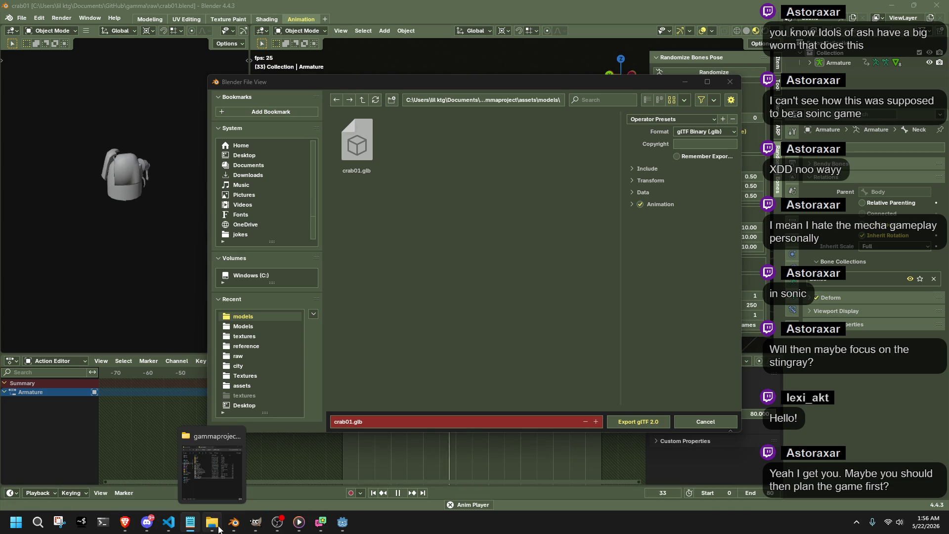
key("alt+Tab")
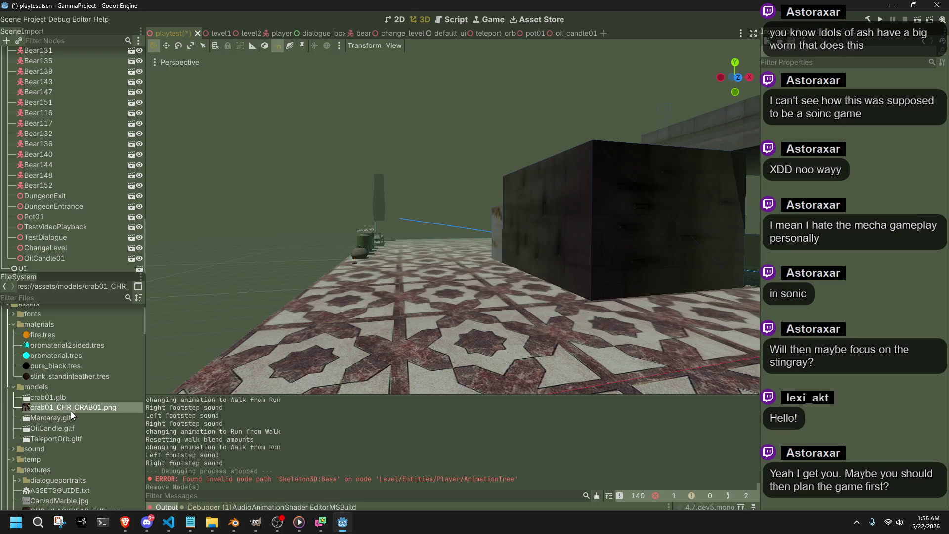
Step: Remove crab01.glb and its crab01_CHR_CRAB01.png texture from the project's models folder
left_click(78, 408)
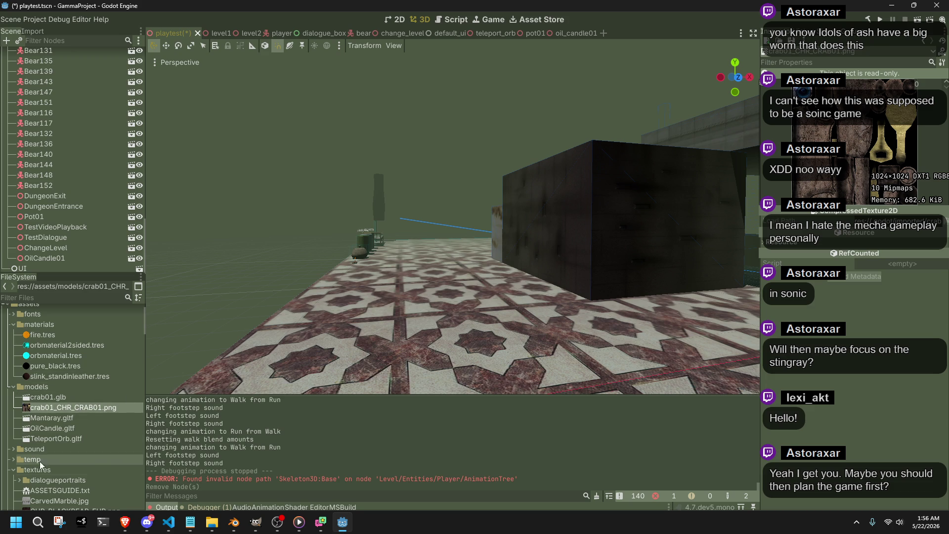
mouse_move(71, 404)
key("Delete")
left_click(390, 341)
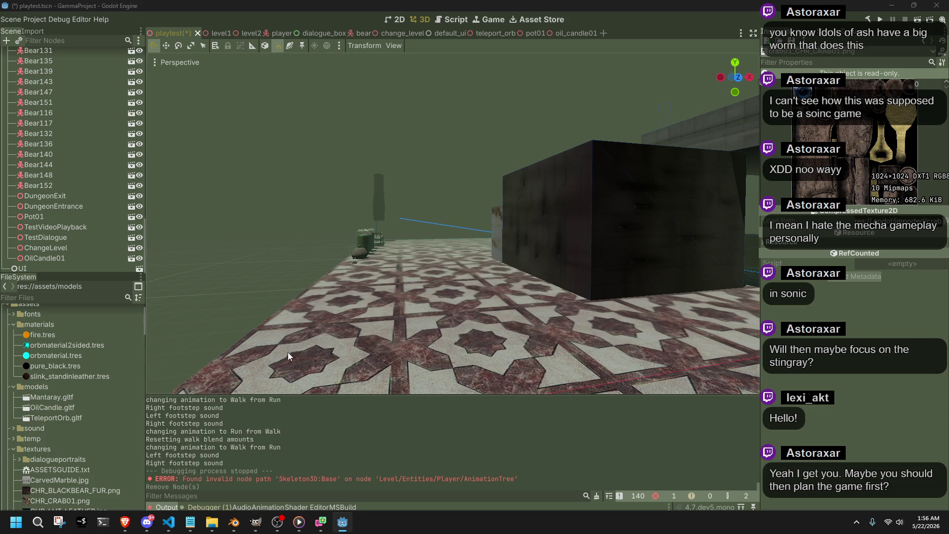
key("alt+Tab")
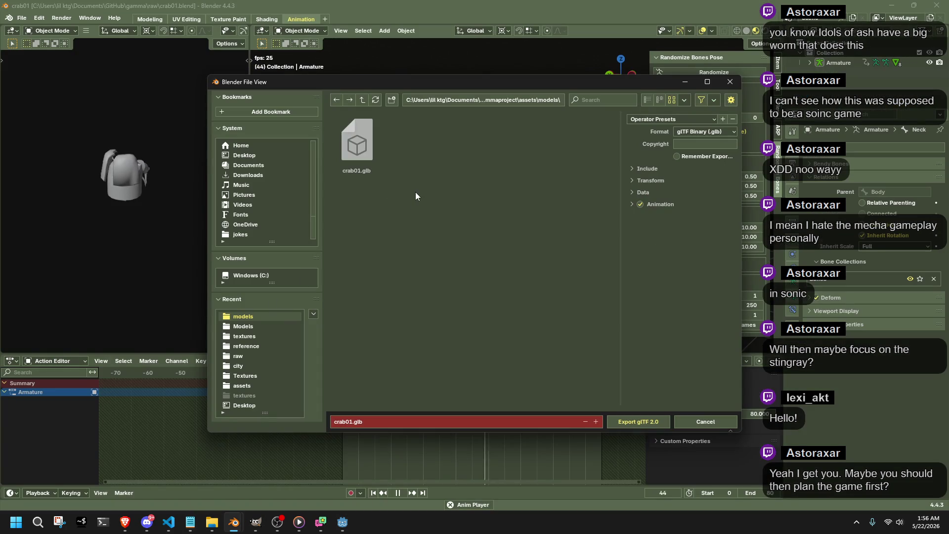
Step: Reopen the glTF 2.0 export and set the format to glTF Separate
left_click(705, 421)
key("q")
left_click(375, 228)
left_click(709, 139)
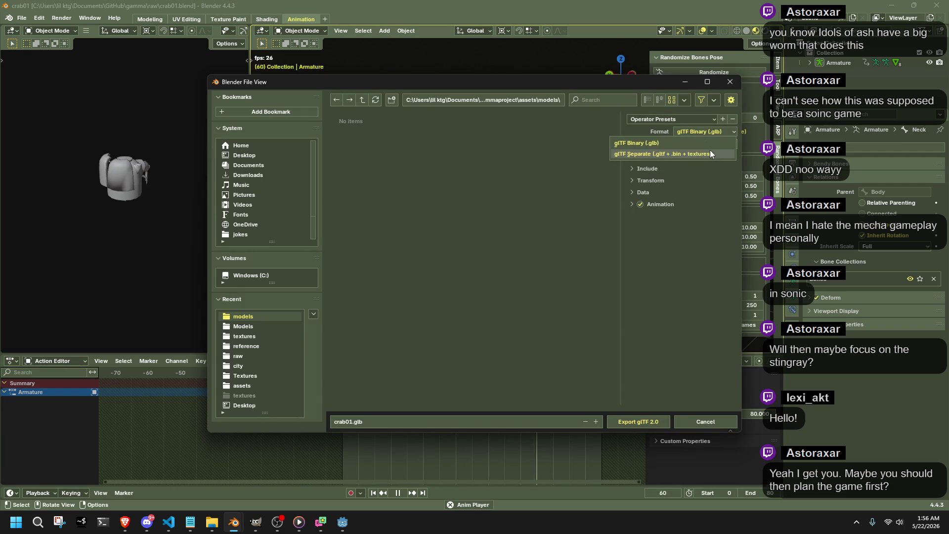
left_click(708, 146)
left_click(712, 167)
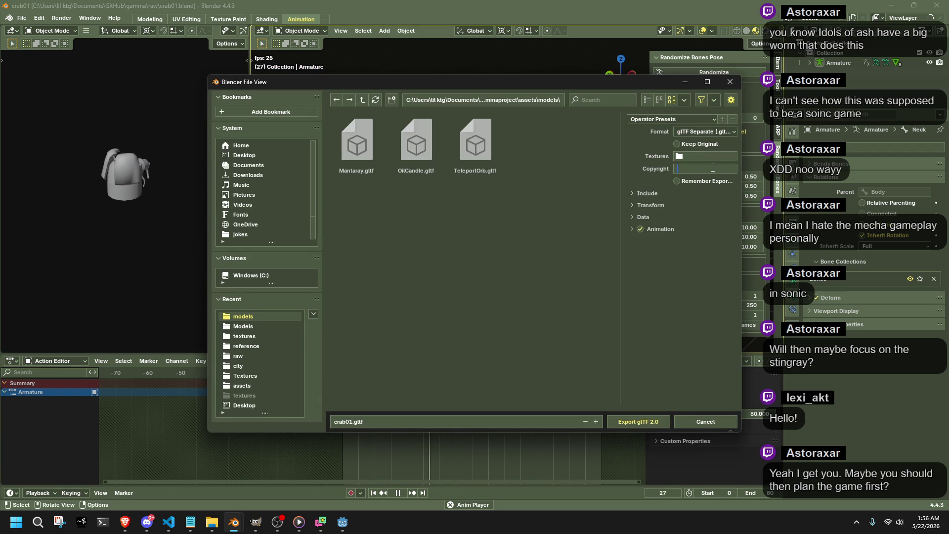
Step: Set the textures output folder to ../textures
left_click(706, 155)
type("../Text")
type("ures")
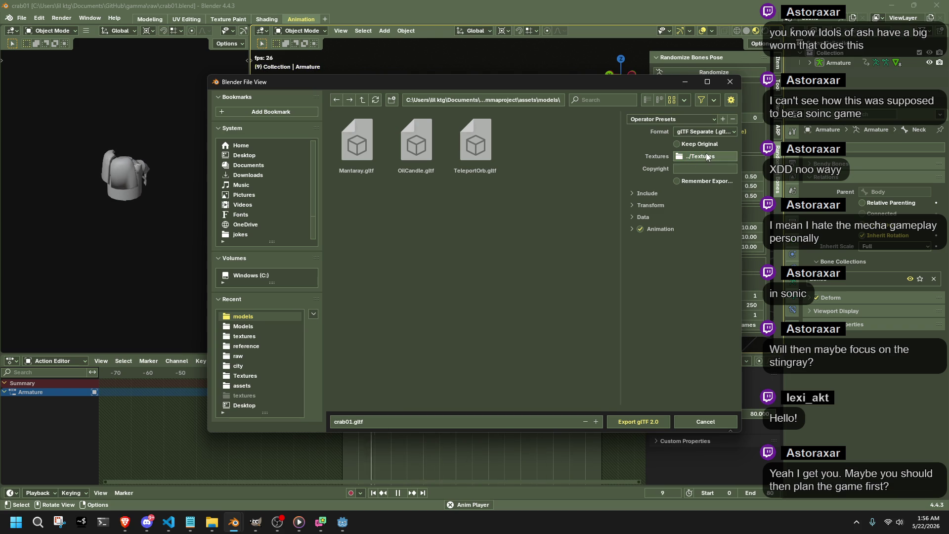
key("Return")
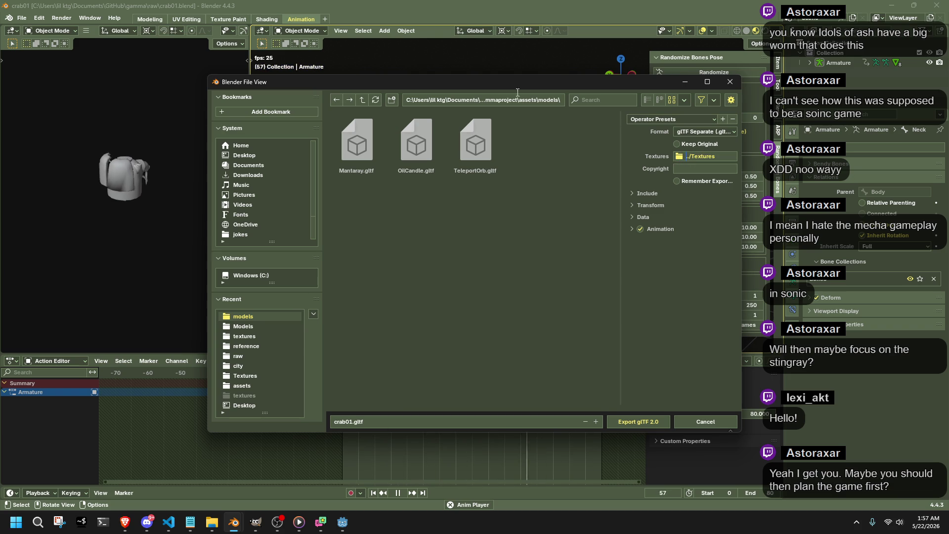
double_click(695, 155)
type("textures")
key("Return")
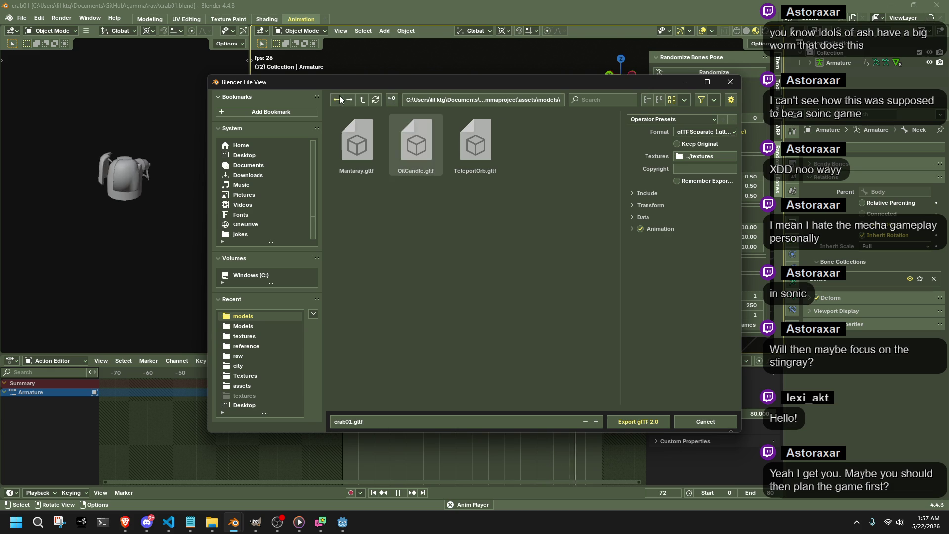
Step: Export the crab as crab01.gltf into the project's models folder
left_click(539, 98)
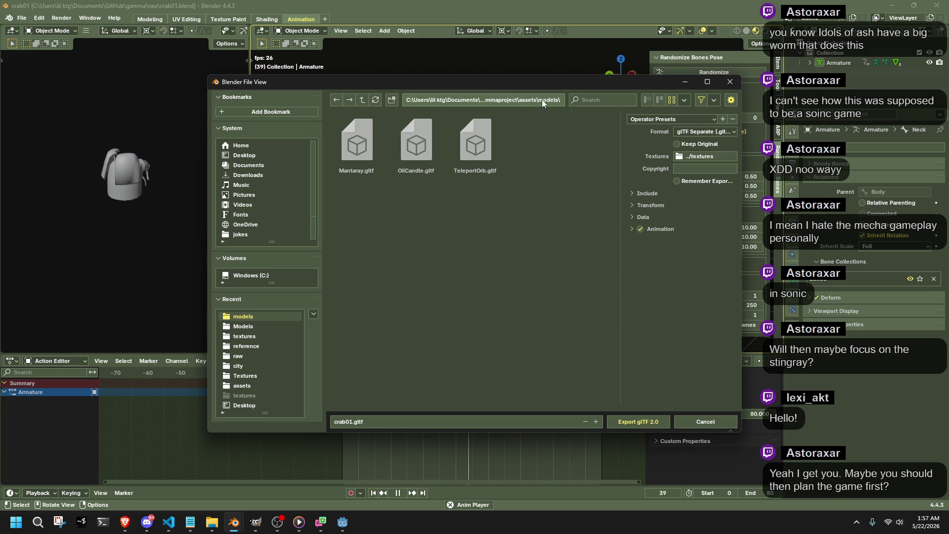
key("ctrl+BackSpace")
key("Return")
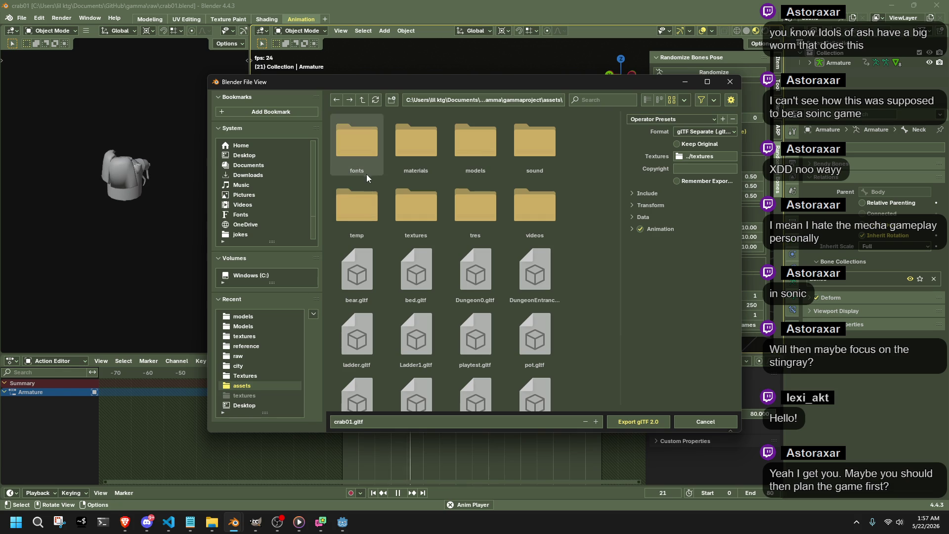
double_click(482, 150)
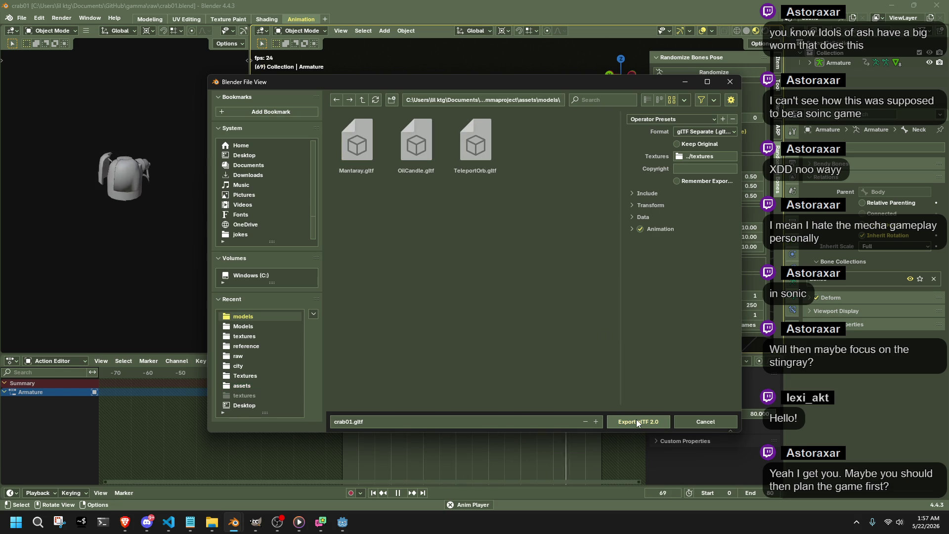
left_click(636, 421)
key("alt+Tab")
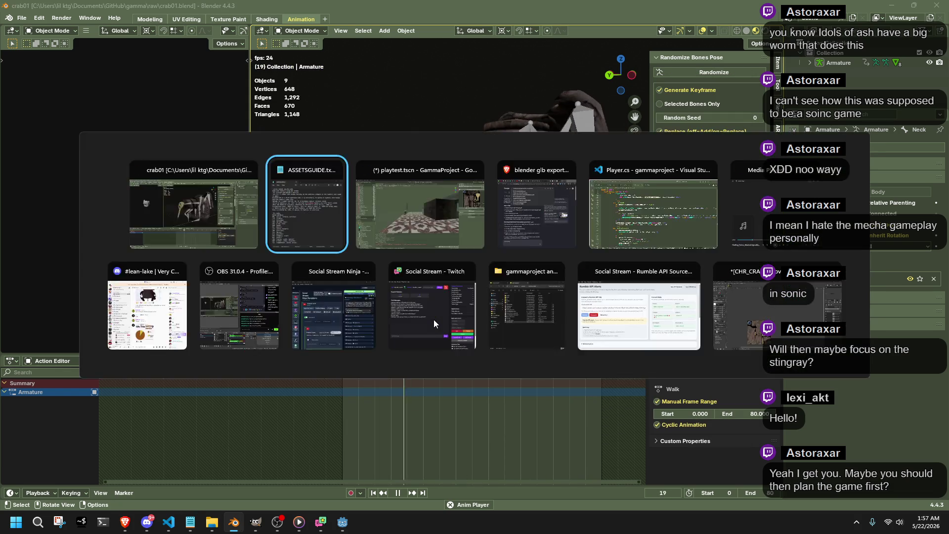
Step: Orbit around the level's blocks and collapse the materials, models and textures folders
key("alt+Tab")
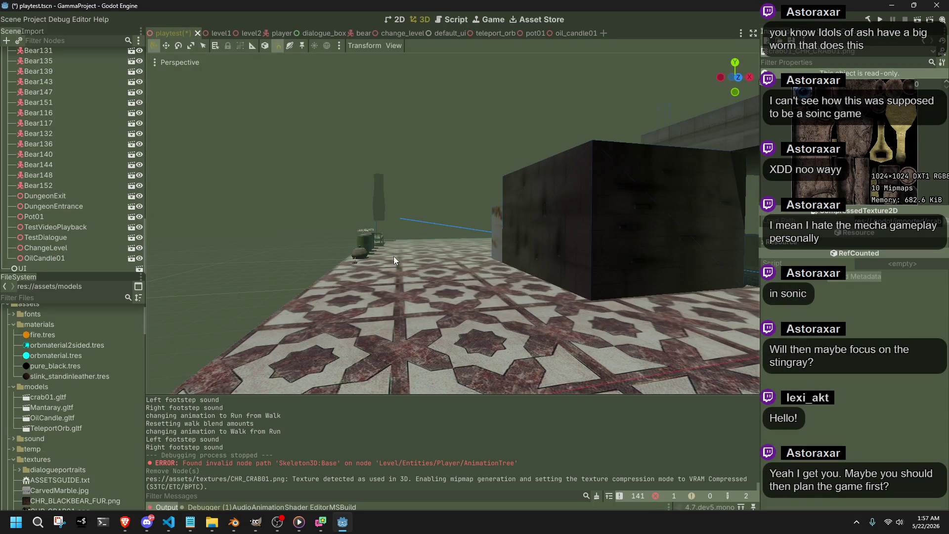
scroll(393, 256, "down", 3)
mouse_move(394, 256)
left_mouse_down()
mouse_move(528, 300)
mouse_move(449, 277)
mouse_move(112, 266)
left_mouse_up()
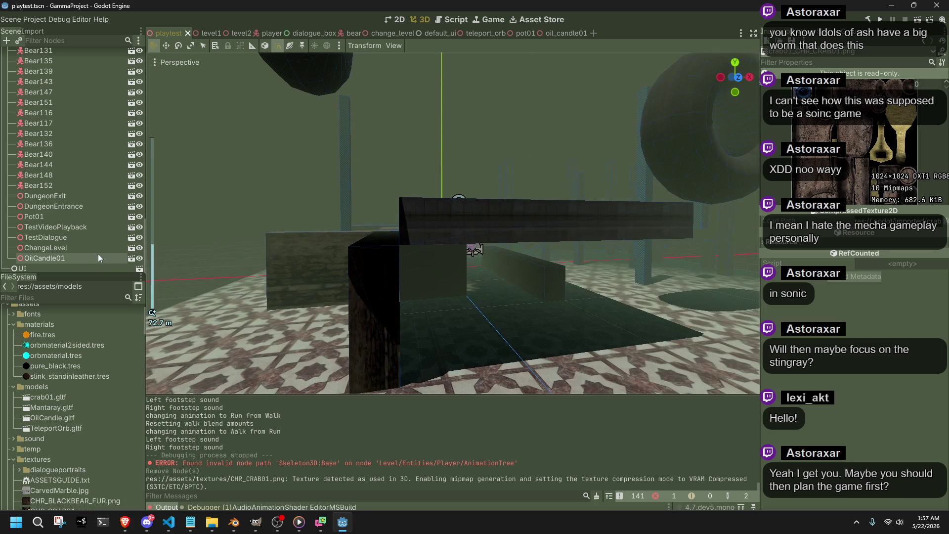
scroll(64, 437, "up", 2)
left_click(13, 350)
left_click(14, 360)
left_click(14, 392)
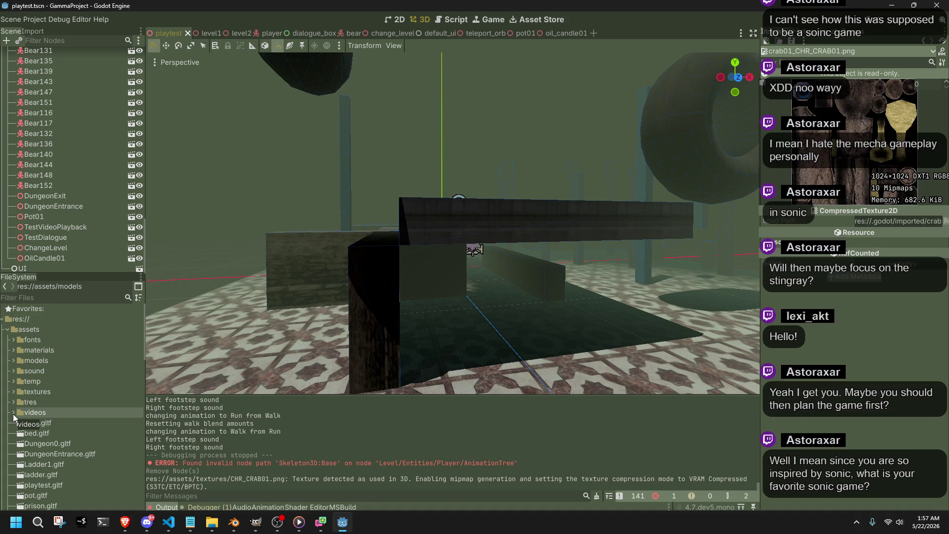
Step: Orbit and zoom the view down onto the dark box and wooden bench on the tiled floor
scroll(345, 312, "down", 5)
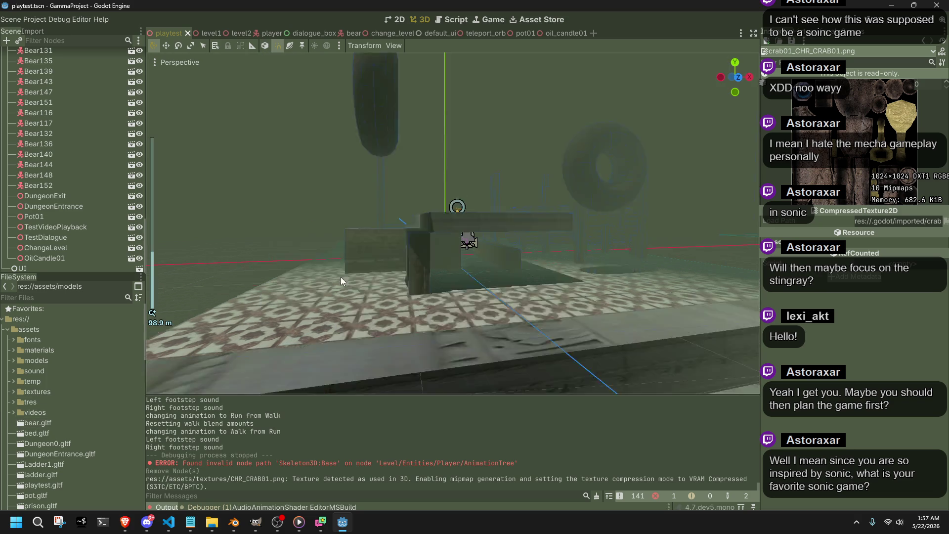
scroll(352, 291, "up", 8)
mouse_move(352, 292)
left_mouse_down()
mouse_move(434, 308)
mouse_move(514, 305)
mouse_move(550, 333)
mouse_move(455, 312)
mouse_move(582, 352)
mouse_move(563, 340)
left_mouse_up()
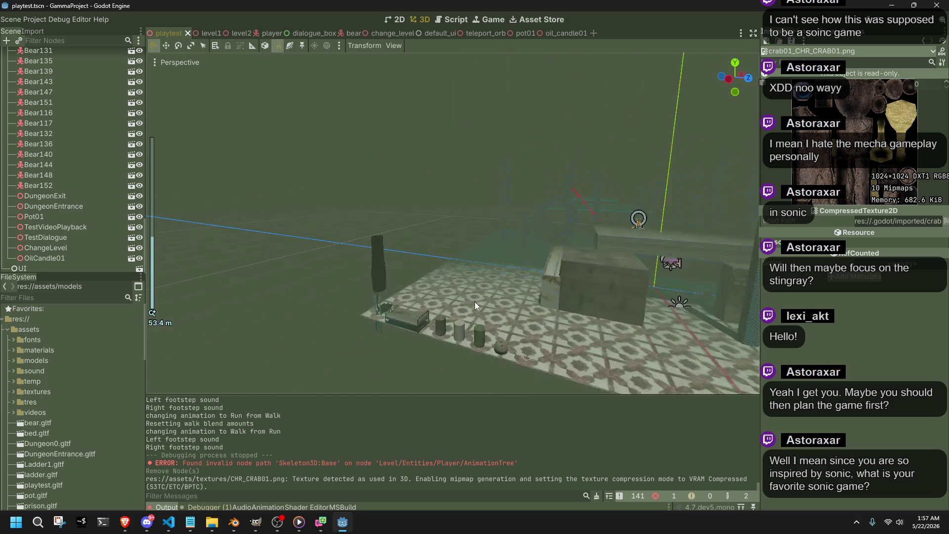
mouse_move(608, 307)
left_mouse_down()
mouse_move(468, 253)
mouse_move(441, 221)
mouse_move(423, 247)
mouse_move(478, 239)
mouse_move(548, 270)
mouse_move(475, 254)
left_mouse_up()
scroll(479, 239, "up", 3)
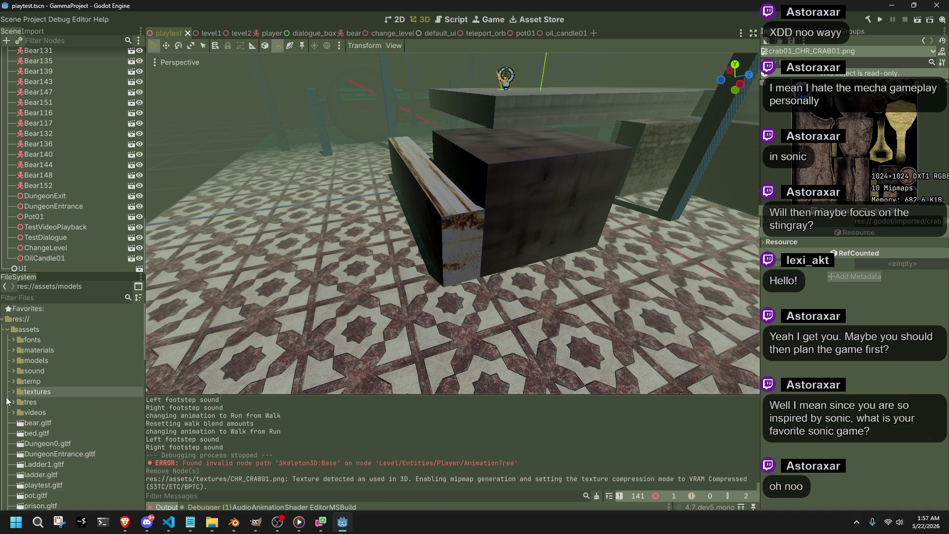
left_click_drag(19, 412, 87, 381)
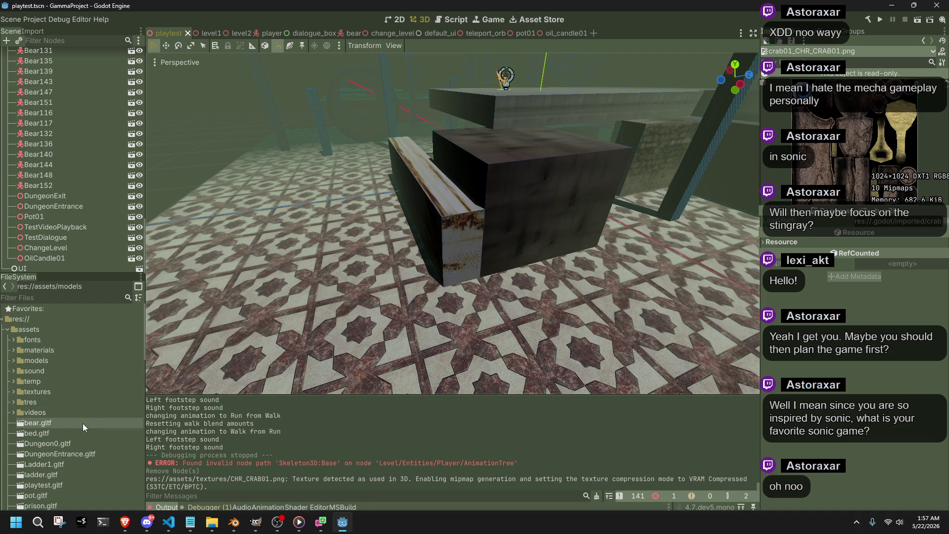
Step: Collapse the entities, UI, scenes and src folders in the FileSystem dock
scroll(75, 426, "down", 1)
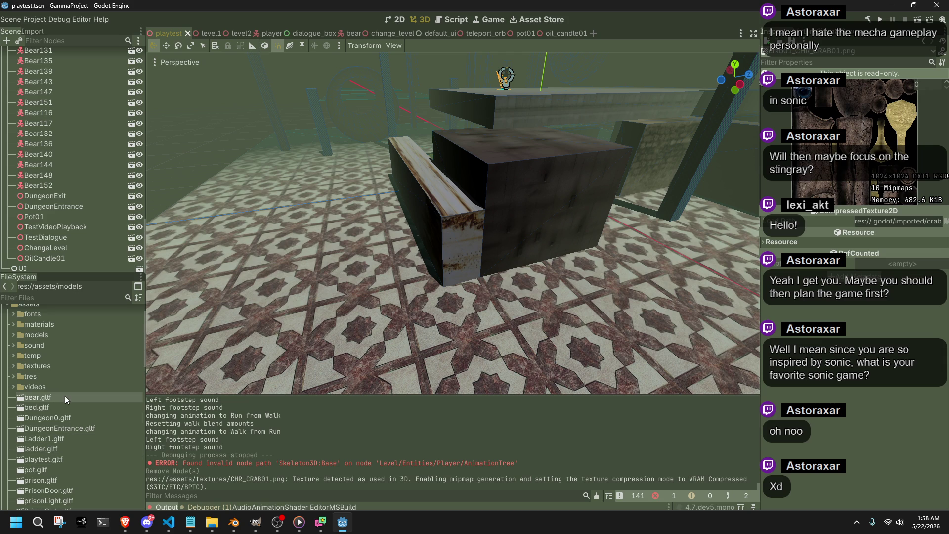
scroll(24, 400, "down", 4)
scroll(24, 400, "down", 4)
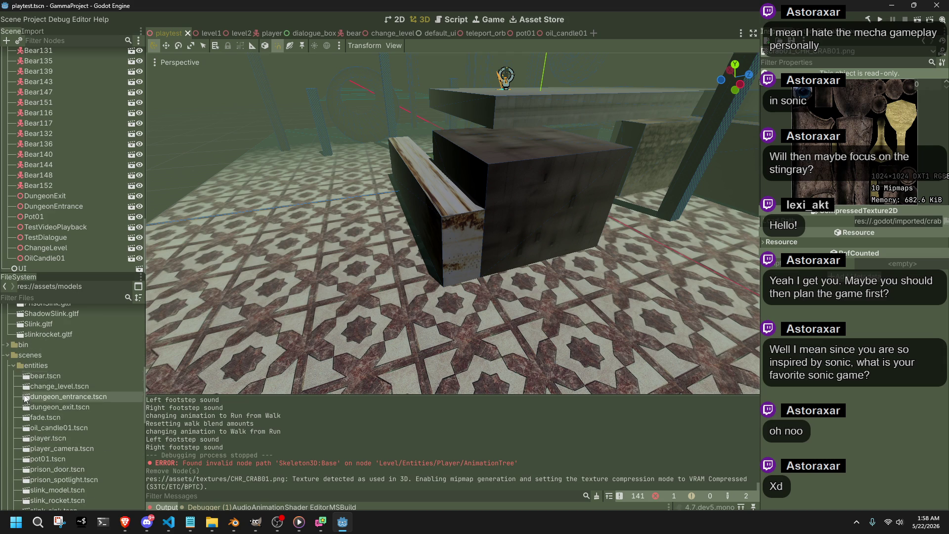
left_click(14, 364)
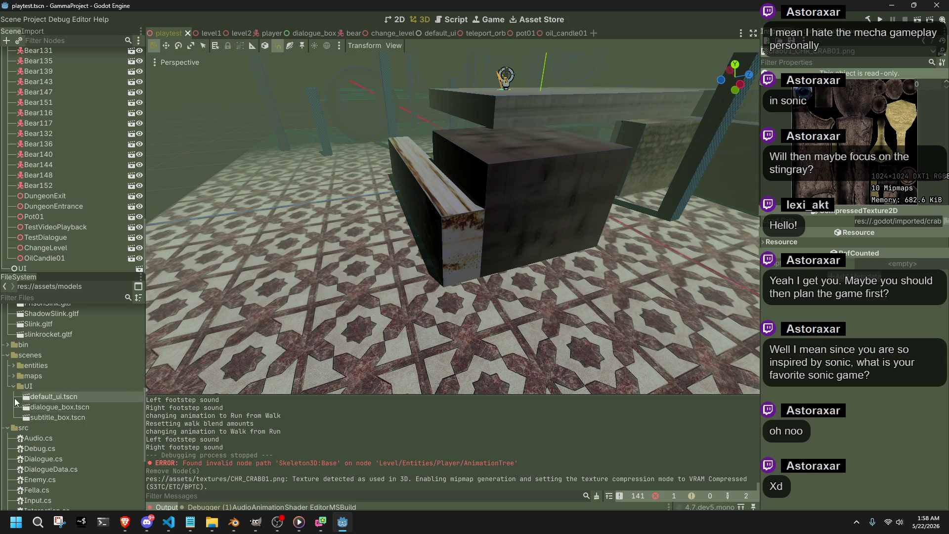
left_click(13, 386)
left_click(8, 355)
left_click(8, 368)
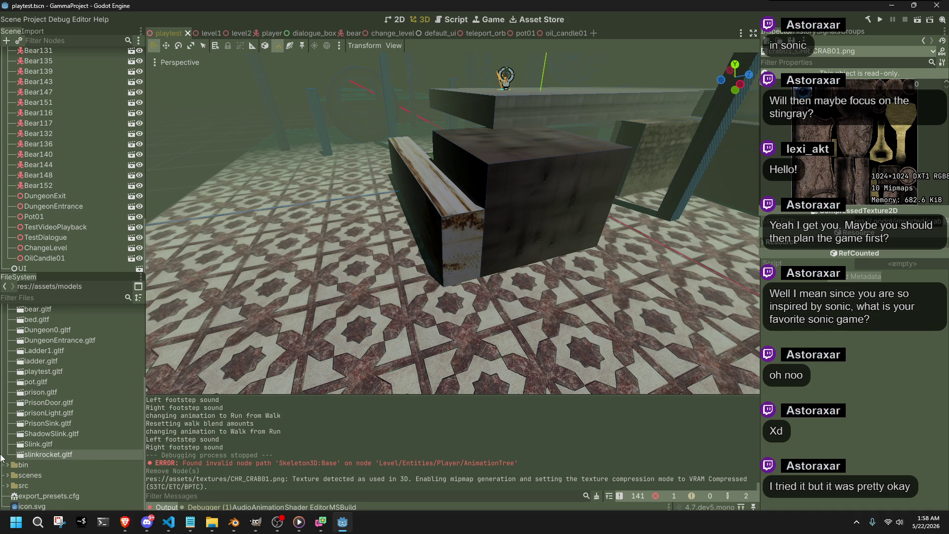
Step: Check the tres, textures, temp and sound folders, then open models to find crab01.gltf
scroll(42, 461, "up", 3)
scroll(42, 462, "up", 2)
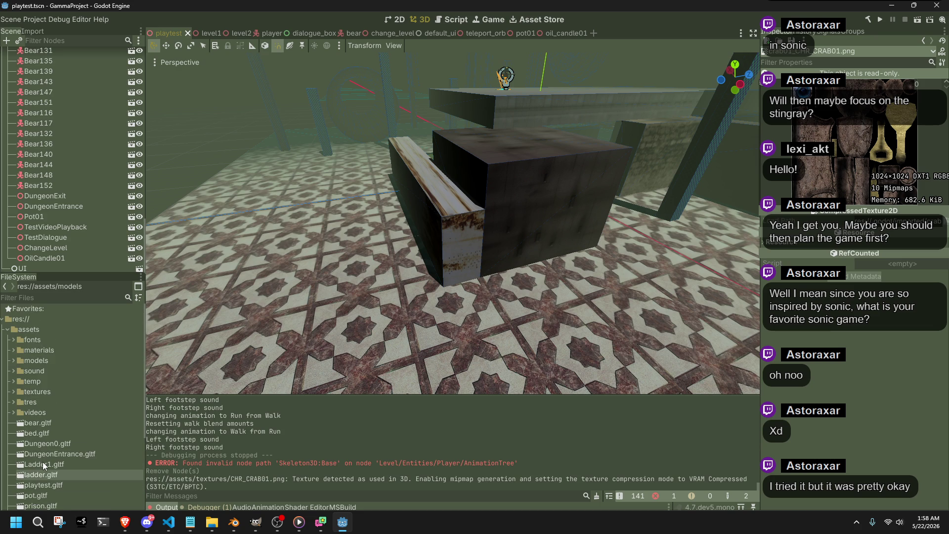
left_click(15, 402)
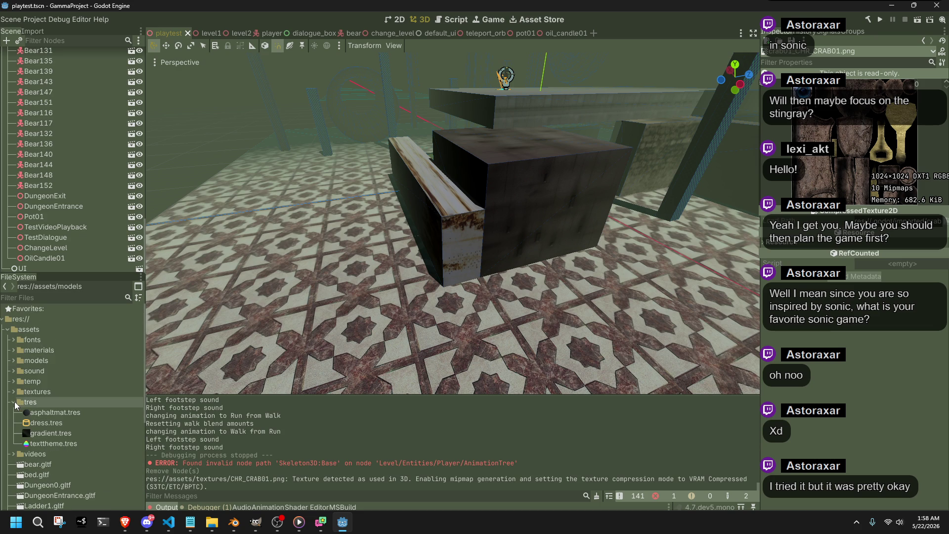
left_click(13, 402)
left_click(12, 392)
left_click(12, 393)
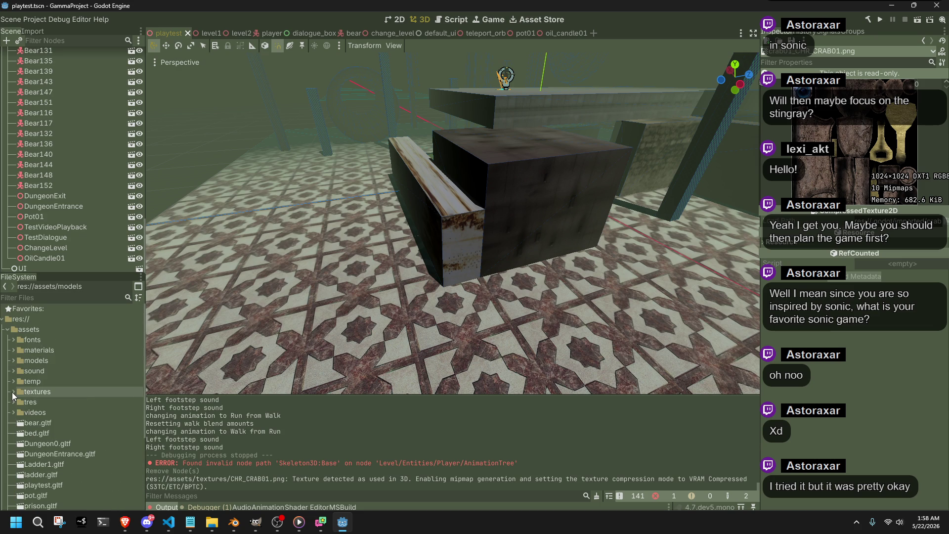
left_click(13, 382)
left_click(13, 382)
left_click(13, 372)
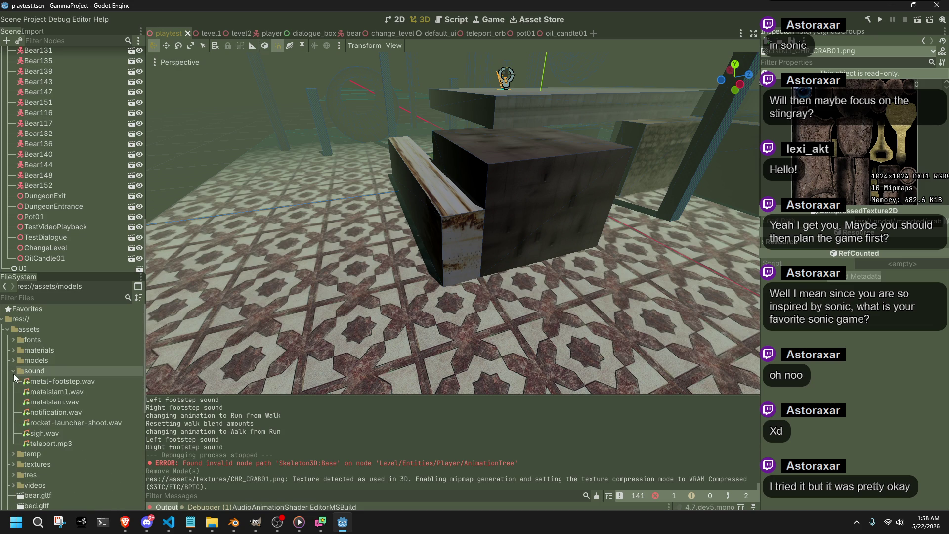
left_click(13, 372)
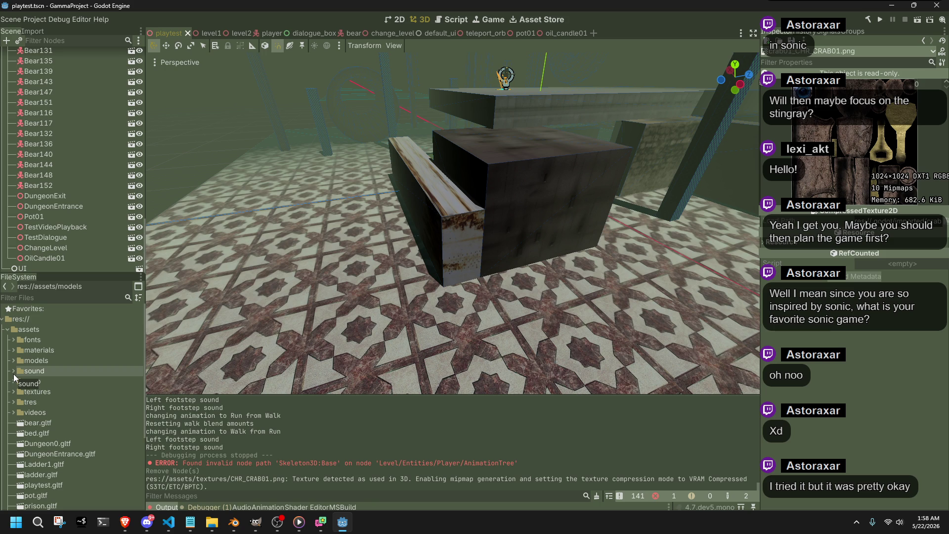
left_click(13, 360)
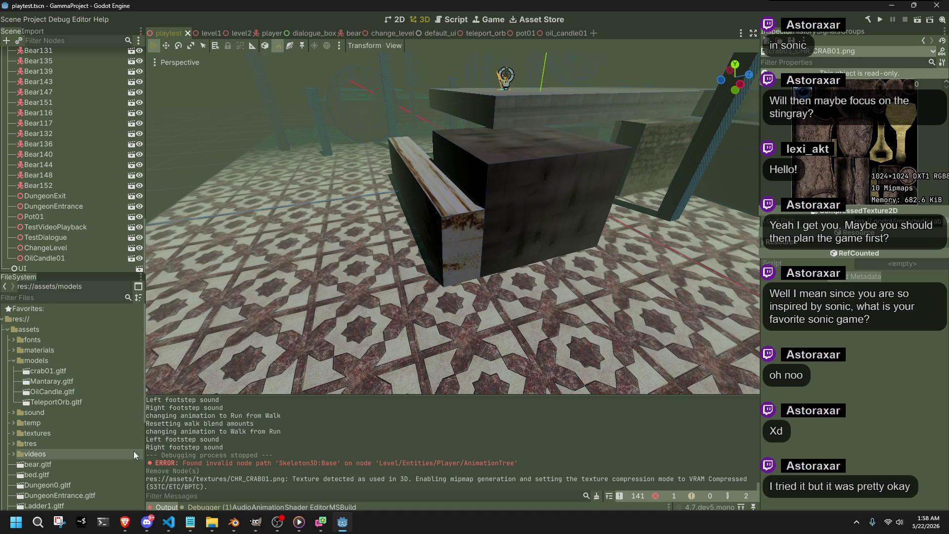
left_click(234, 522)
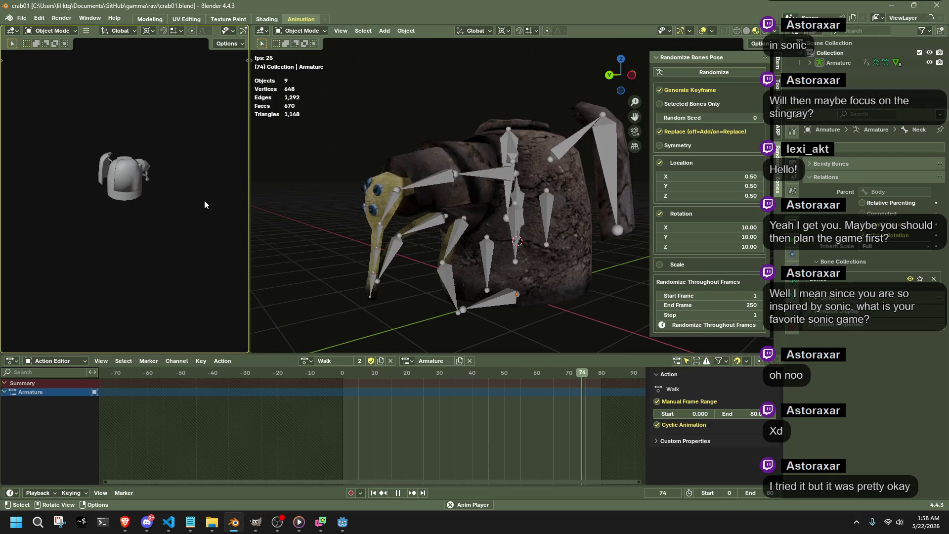
Step: Start a glTF 2.0 export of the crab from Blender's Quick Favorites
key("q")
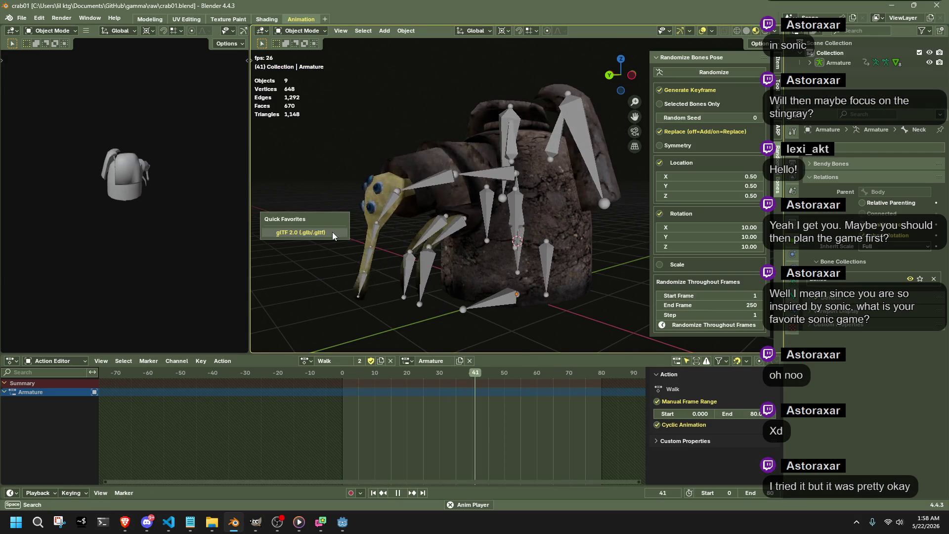
left_click(333, 232)
key("alt+Tab")
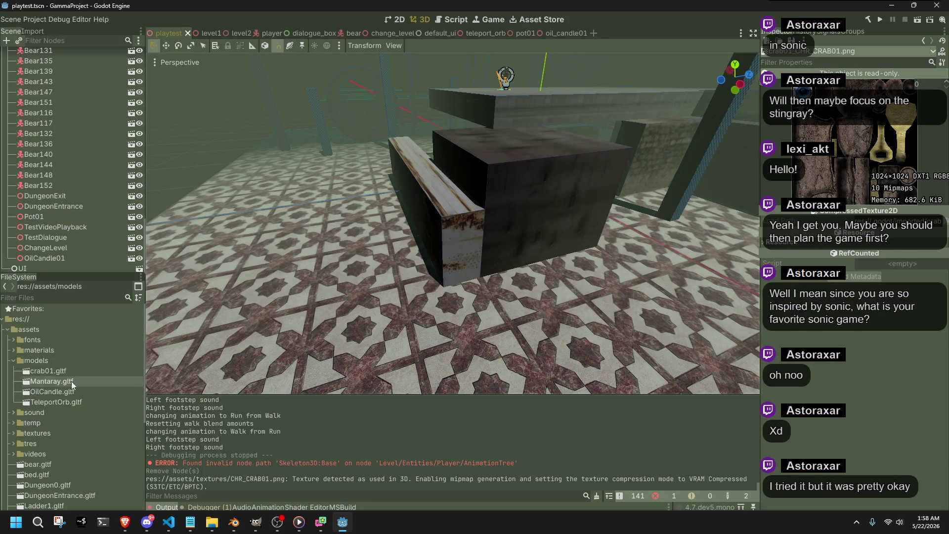
Step: Delete the old crab01.gltf from the project's models folder in Godot
left_click(71, 372)
key("Delete")
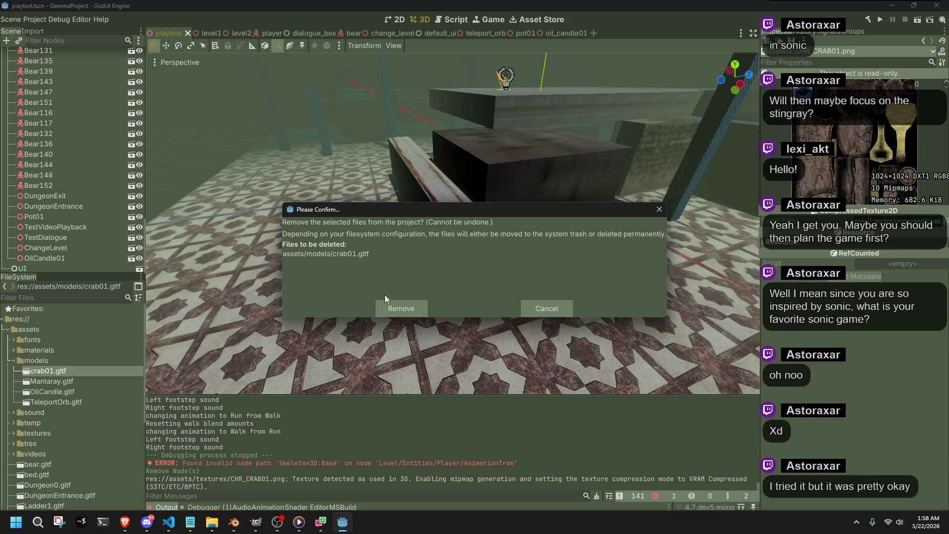
left_click(398, 309)
key("alt+Tab")
Step: Export the crab as Crab01.gltf into the models folder
key("q")
left_click(369, 236)
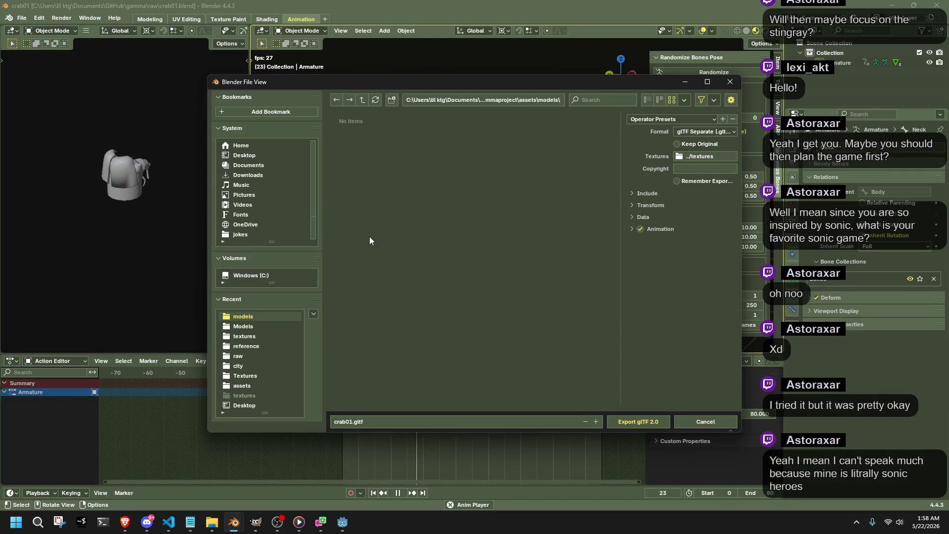
left_click(339, 421)
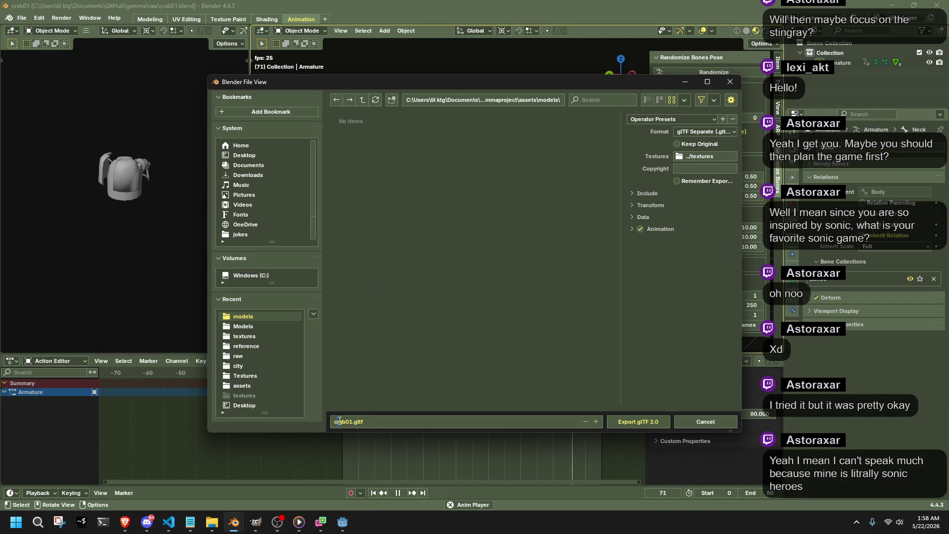
type("C")
left_click(622, 421)
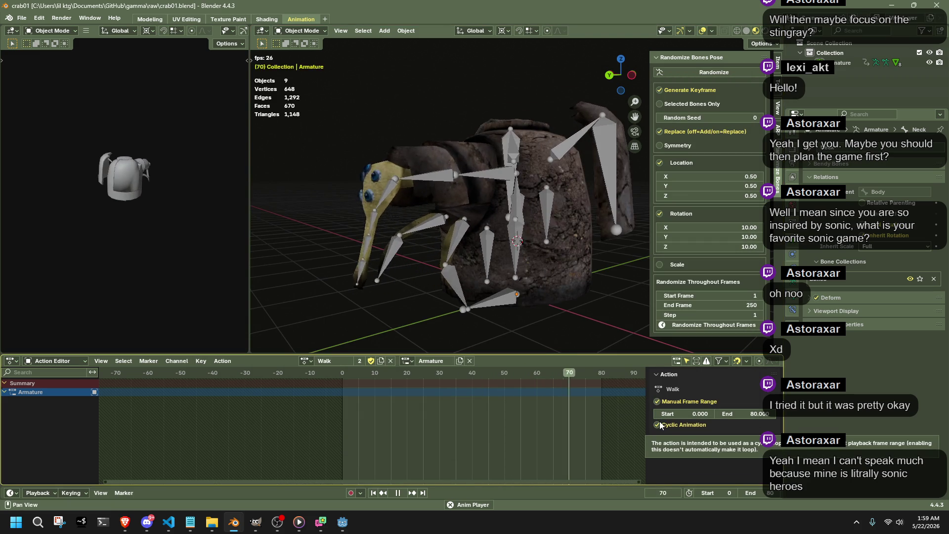
key("alt+Tab")
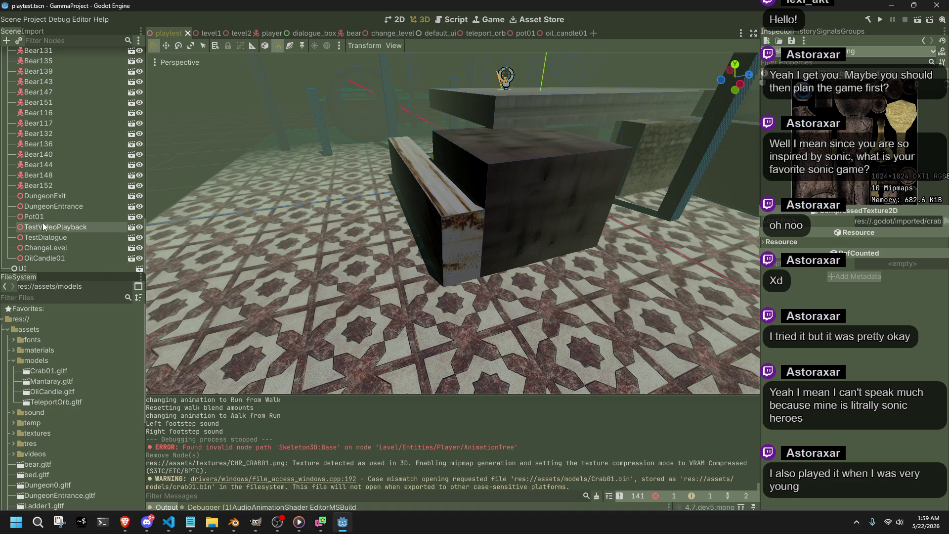
Step: Locate bear.tscn in scenes/entities and duplicate it
scroll(96, 224, "up", 5)
scroll(96, 225, "down", 5)
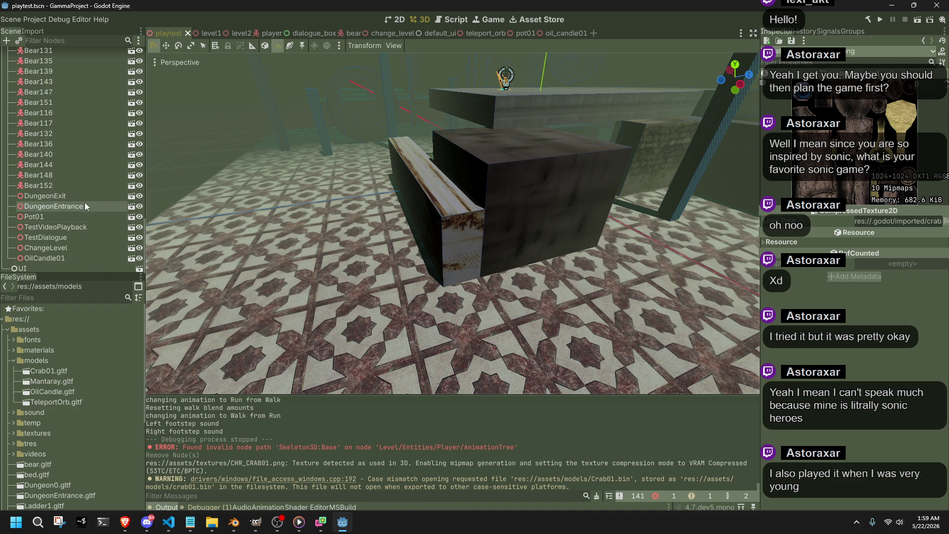
scroll(91, 429, "down", 3)
scroll(48, 352, "up", 3)
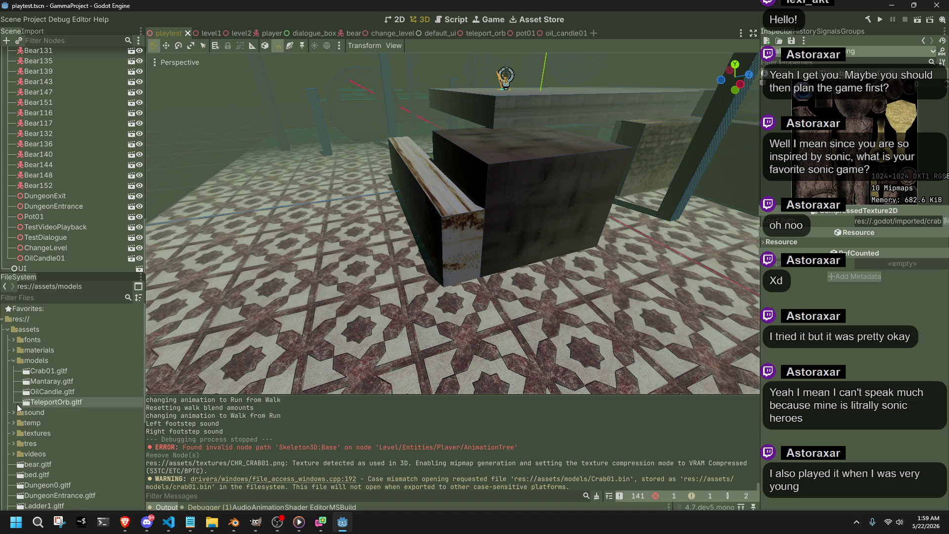
scroll(30, 445, "down", 8)
left_click(14, 455)
scroll(30, 445, "down", 3)
right_click(50, 388)
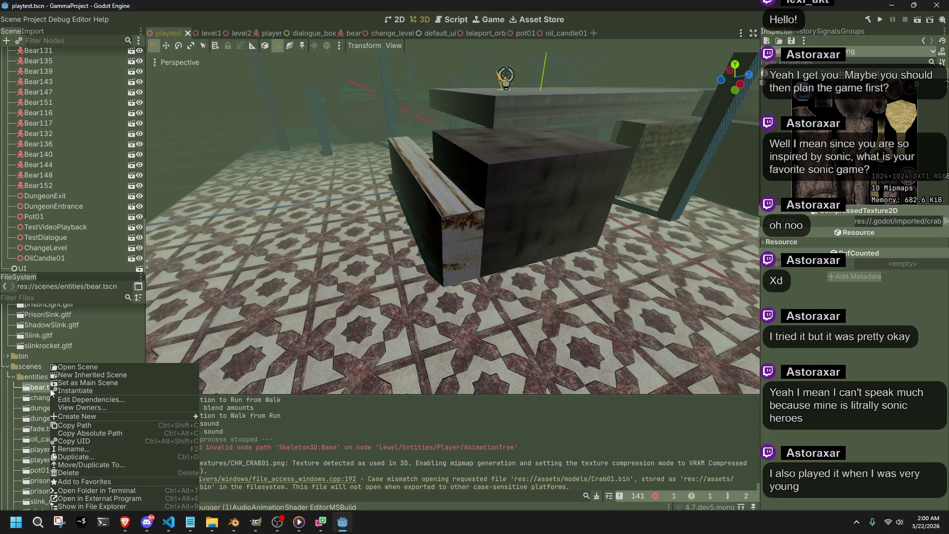
left_click(82, 456)
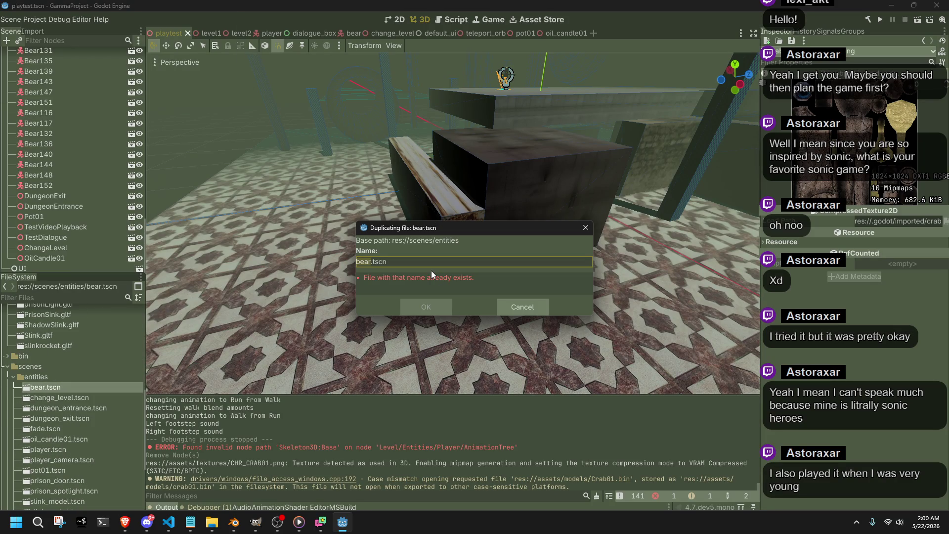
Step: Name the duplicate crab01.tscn and open it for editing
type("crab01")
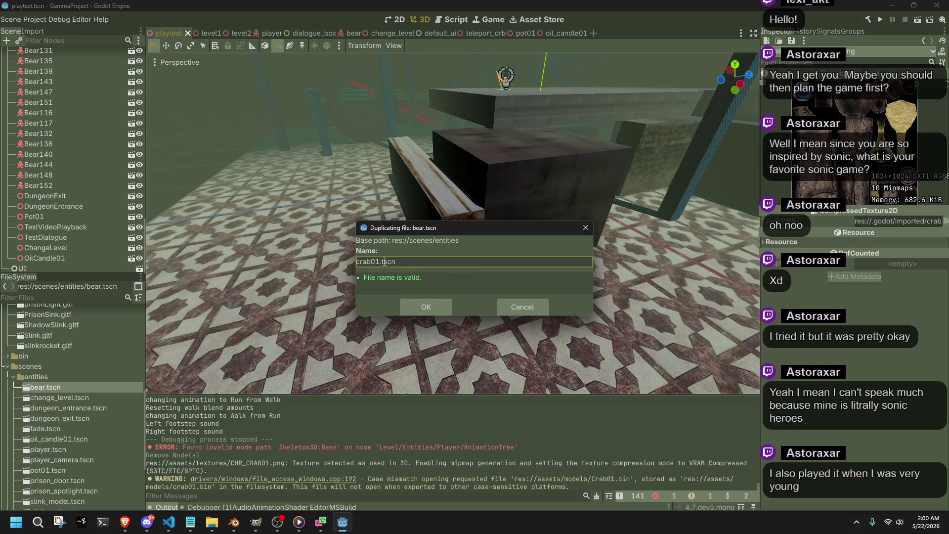
left_click(409, 303)
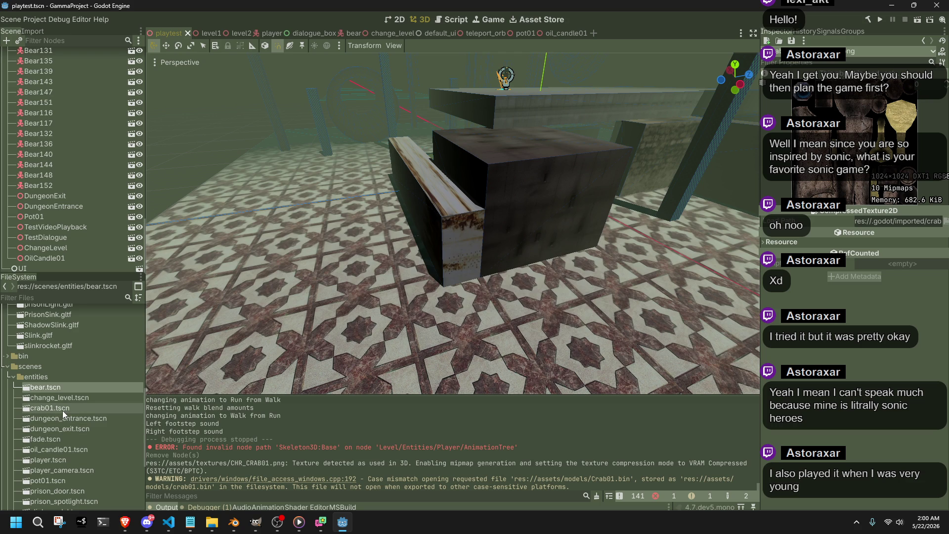
double_click(62, 410)
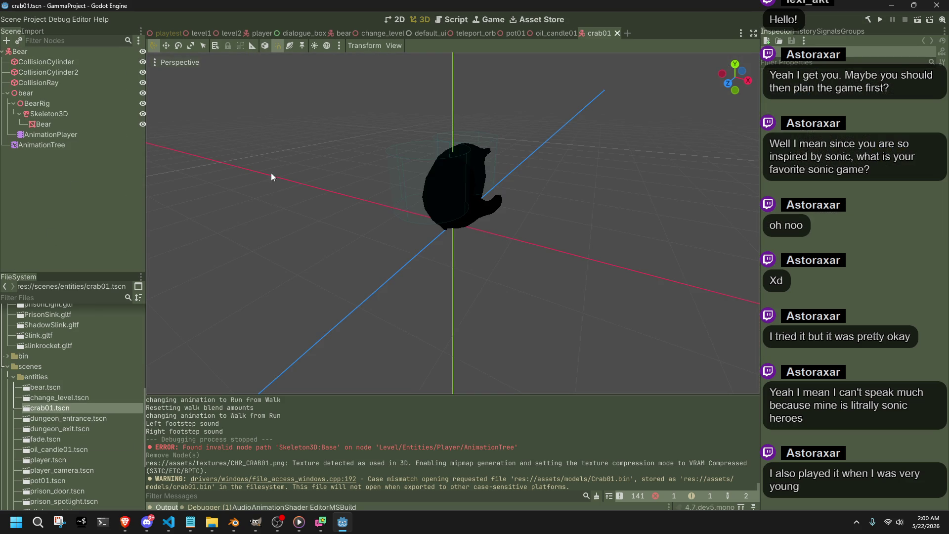
Step: Delete the nodes from bear through AnimationPlayer from crab01.tscn's scene tree
left_click(46, 93)
left_click(69, 134, "shift")
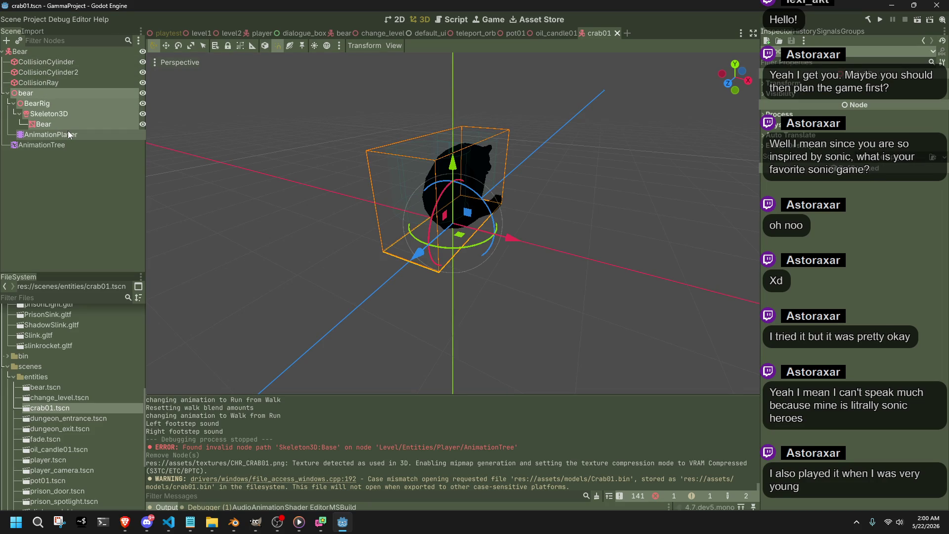
key("Delete")
left_click(453, 272)
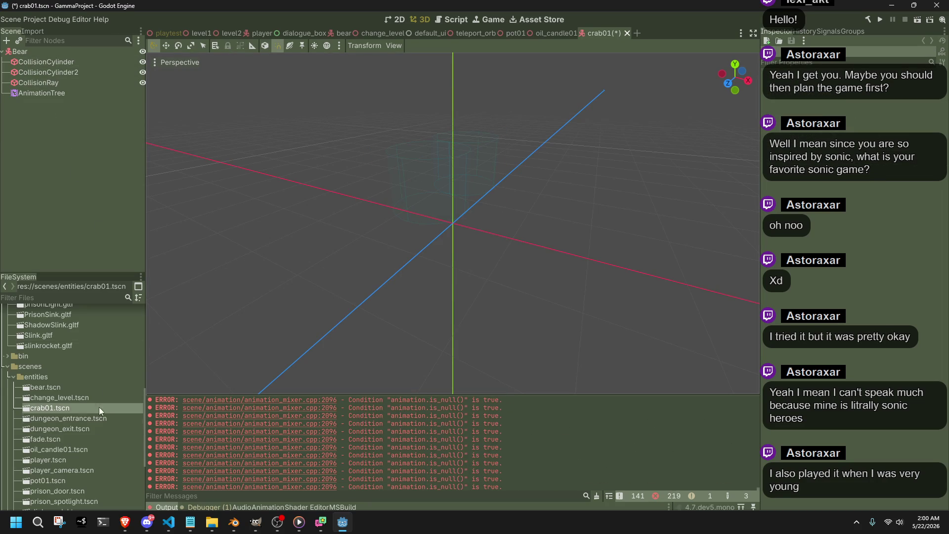
scroll(88, 435, "down", 1)
scroll(88, 435, "up", 3)
scroll(86, 443, "up", 3)
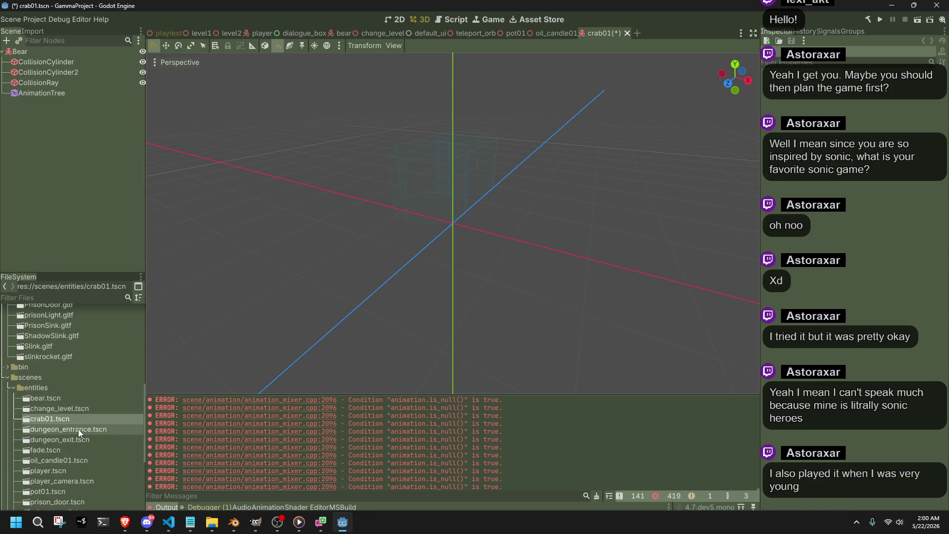
scroll(75, 421, "up", 1)
Step: Drag Crab01.gltf from assets/models onto the Bear root in the crab01 scene
scroll(66, 408, "up", 2)
scroll(67, 414, "up", 2)
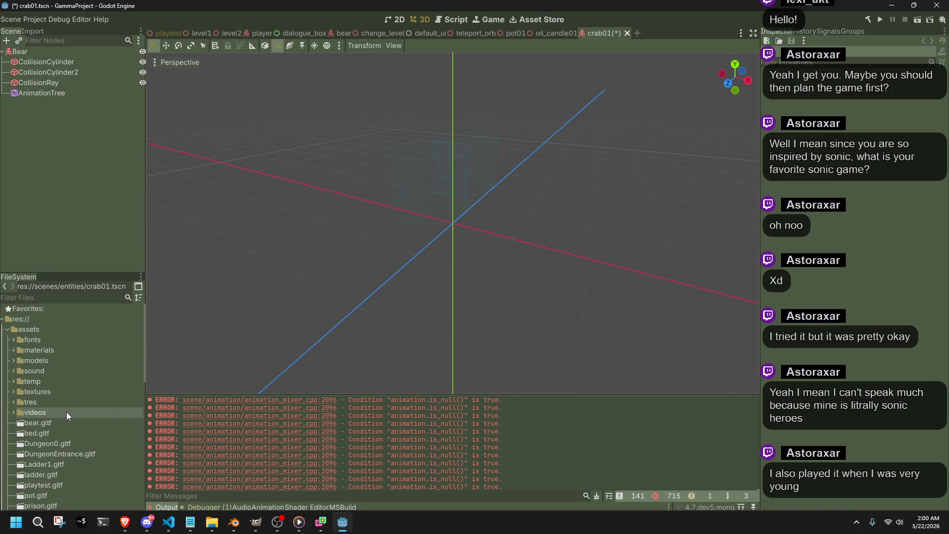
left_click(24, 361)
mouse_move(25, 369)
left_mouse_down()
mouse_move(136, 316)
mouse_move(64, 59)
mouse_move(64, 75)
left_mouse_up()
mouse_move(63, 80)
left_mouse_down()
mouse_move(50, 58)
mouse_move(62, 93)
mouse_move(29, 94)
left_mouse_up()
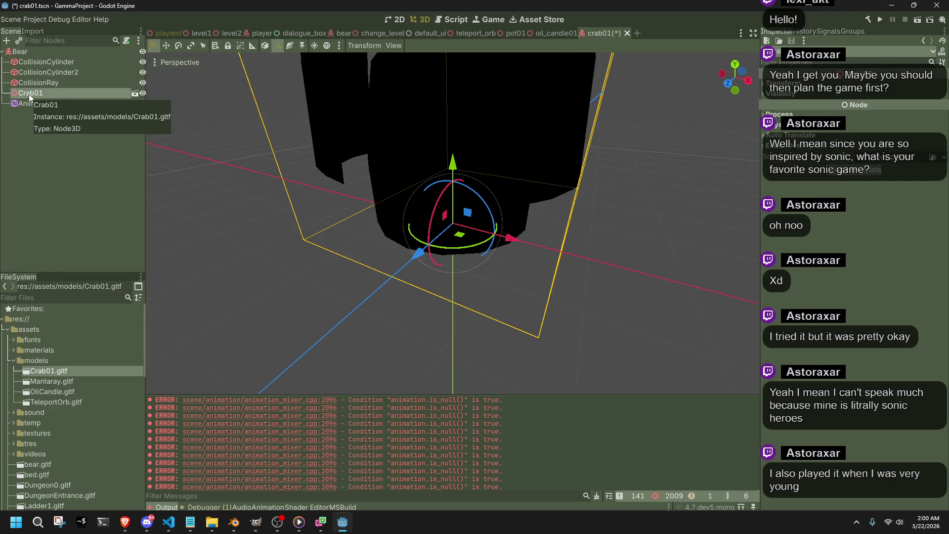
Step: Turn on Editable Children for the Crab01 node
right_click(28, 94)
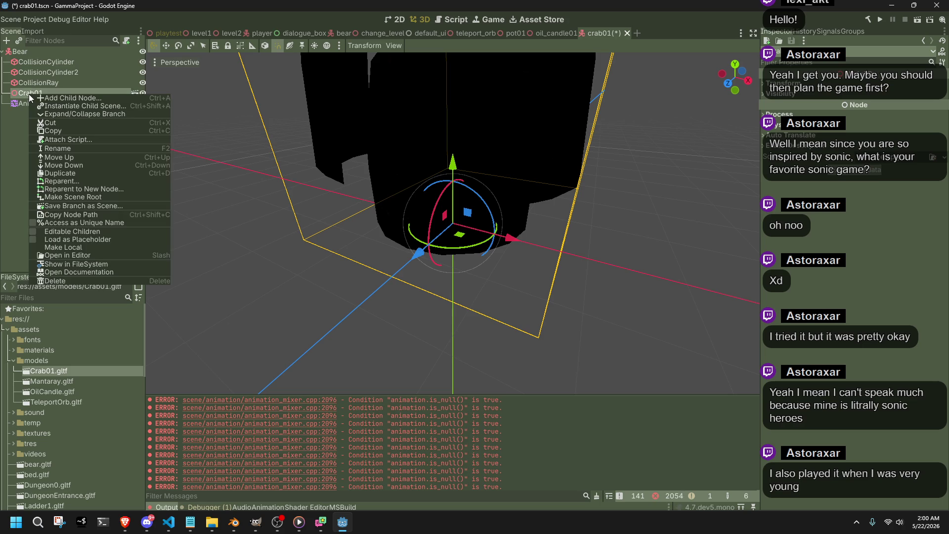
left_click(34, 231)
scroll(550, 245, "down", 3)
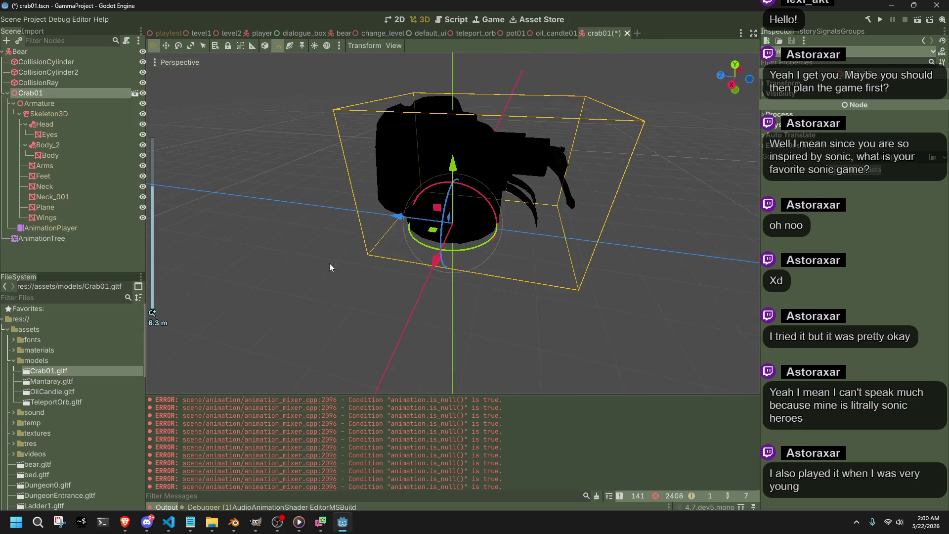
Step: Enable the viewport's preview sunlight and sky environment to light the textured crab
left_click(314, 46)
left_click(326, 45)
mouse_move(346, 98)
left_mouse_down()
mouse_move(601, 232)
mouse_move(337, 109)
left_mouse_up()
left_click(315, 46)
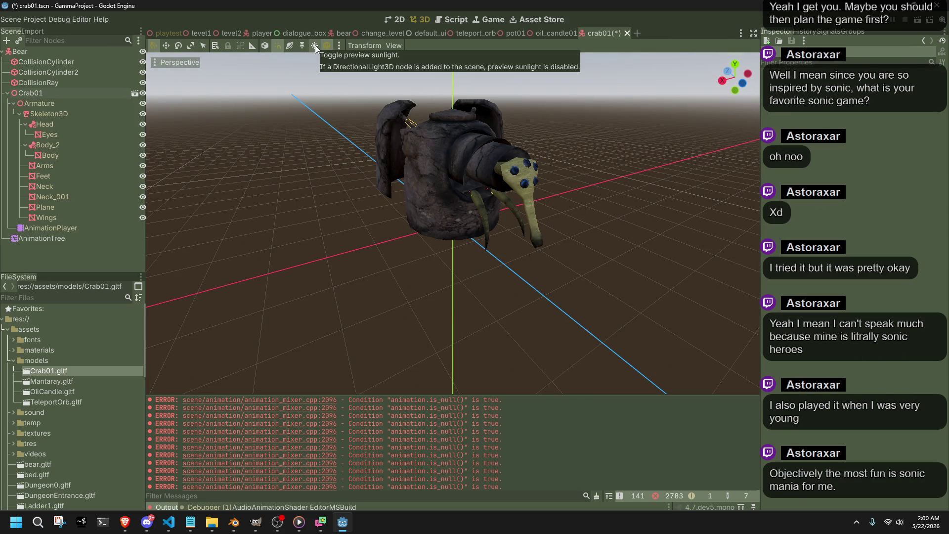
left_click(315, 46)
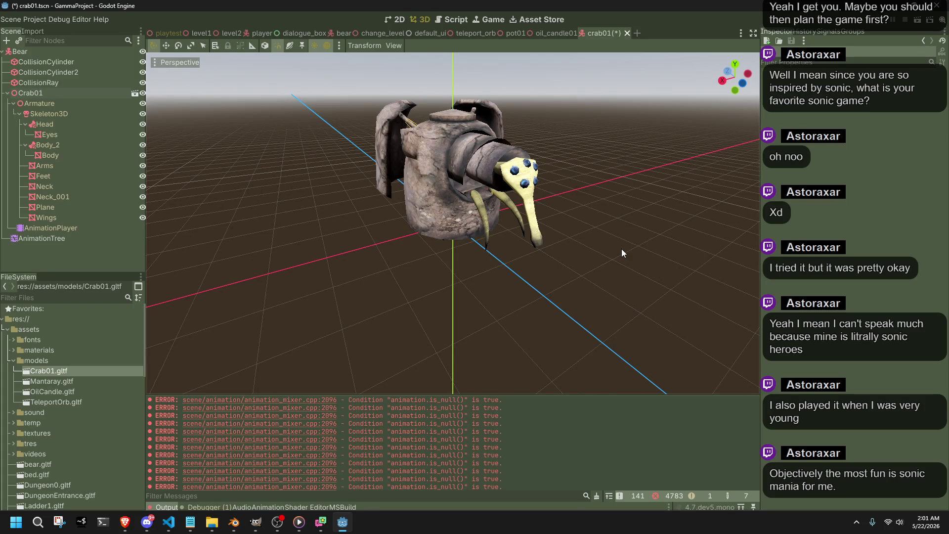
left_click(914, 235)
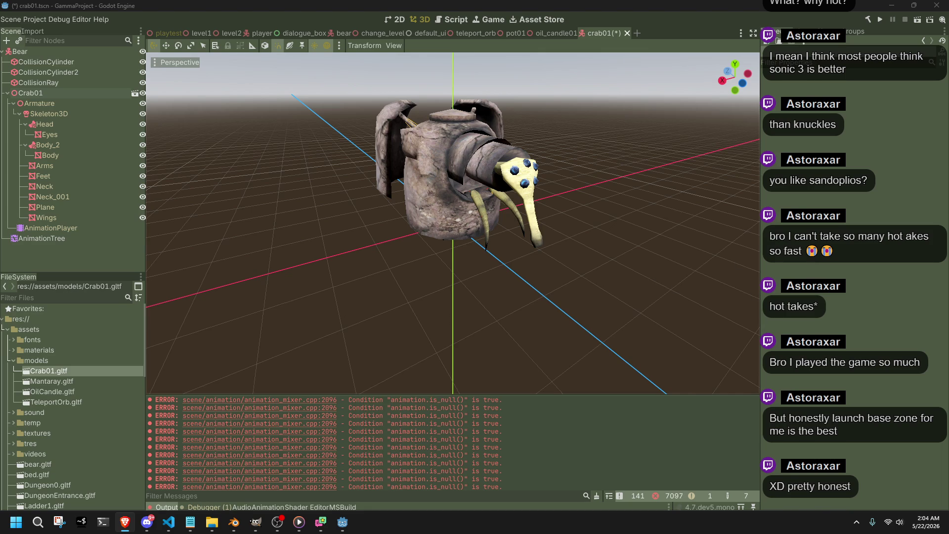
Step: Delete the old AnimationTree node from the crab01 scene
mouse_move(698, 252)
left_mouse_down()
mouse_move(560, 244)
mouse_move(426, 208)
left_mouse_up()
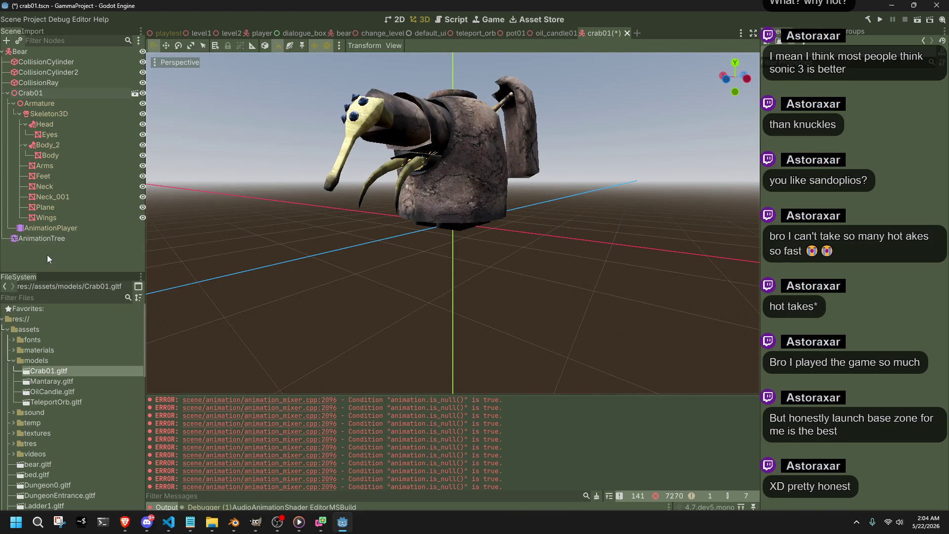
left_click(46, 242)
left_click(46, 231)
left_click(61, 242)
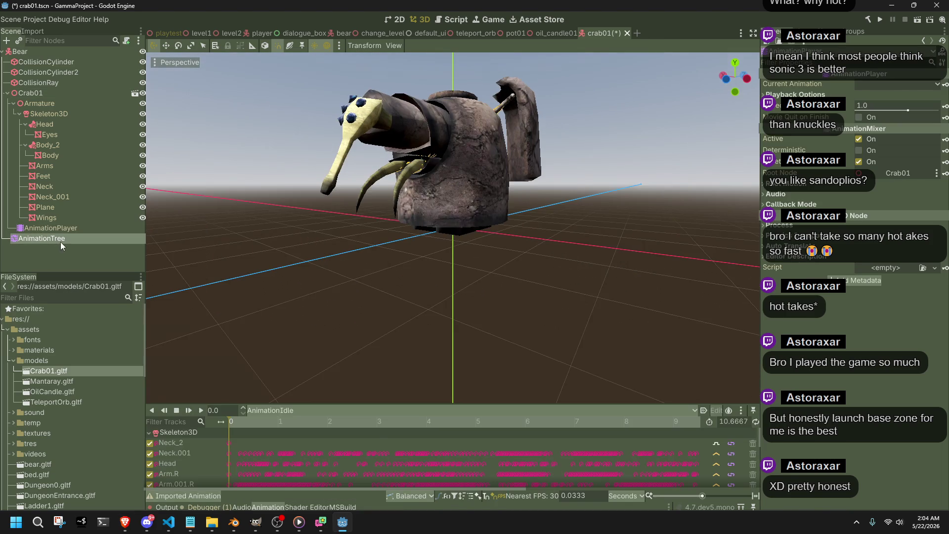
left_click(396, 405)
key("Delete")
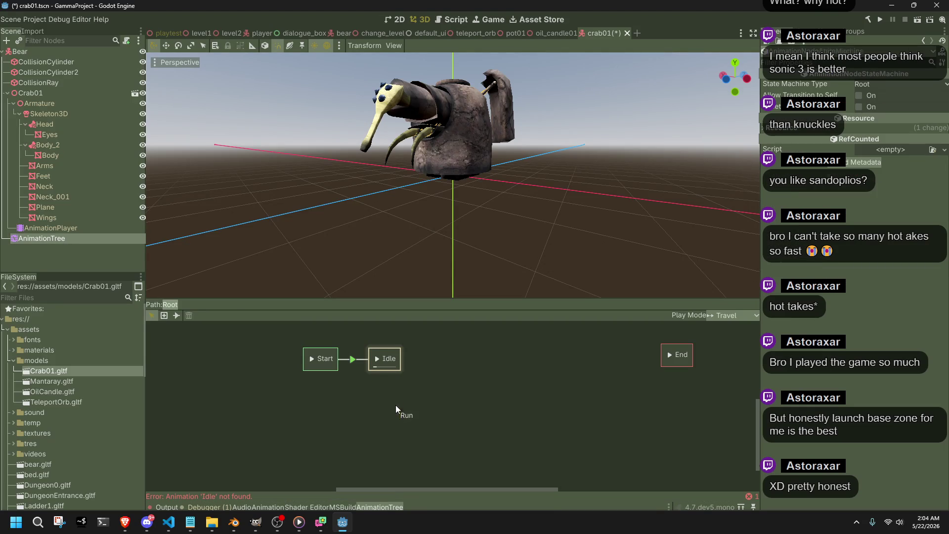
left_click(449, 276)
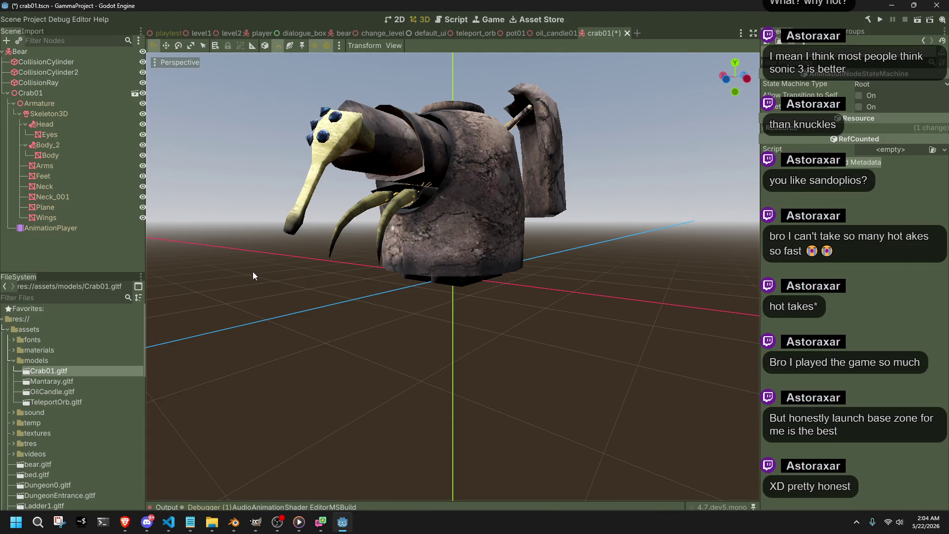
Step: Check the crab's AnimationPlayer and start renaming the Bear root node
left_click(60, 229)
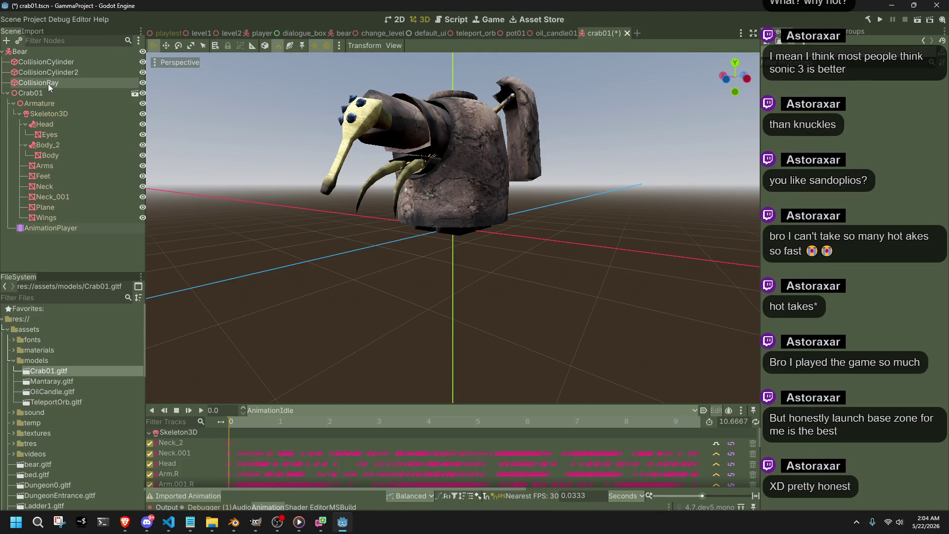
left_click(33, 51)
left_click(33, 51)
type("Crab01")
key("Return")
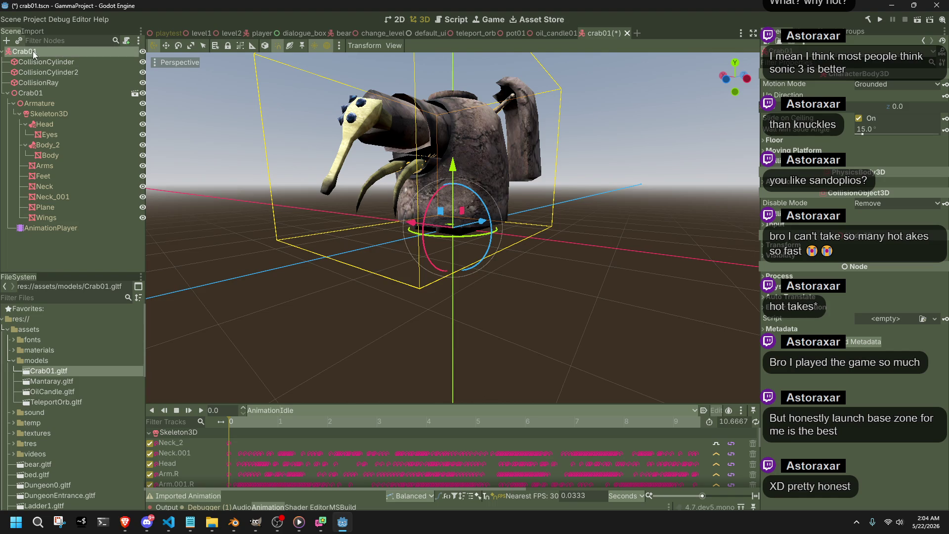
key("ctrl+s")
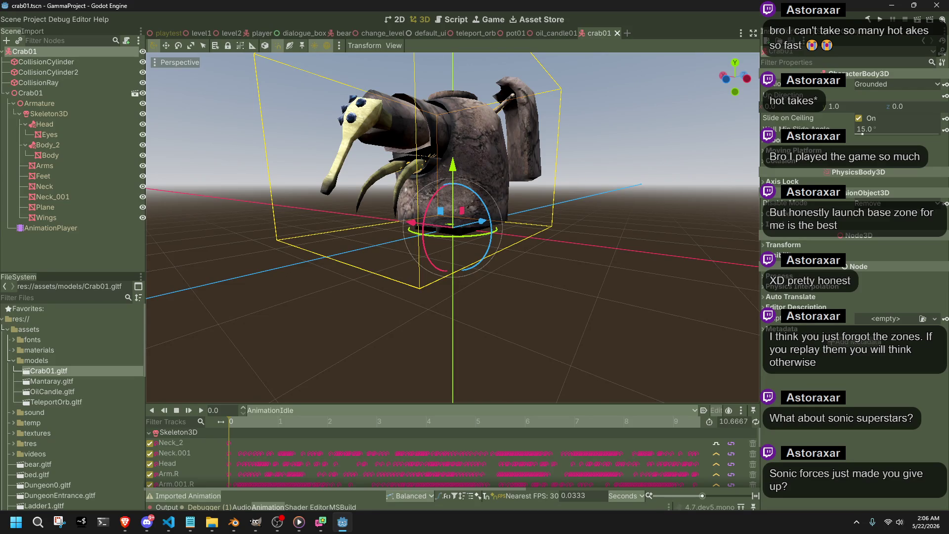
scroll(729, 138, "up", 2)
key("w")
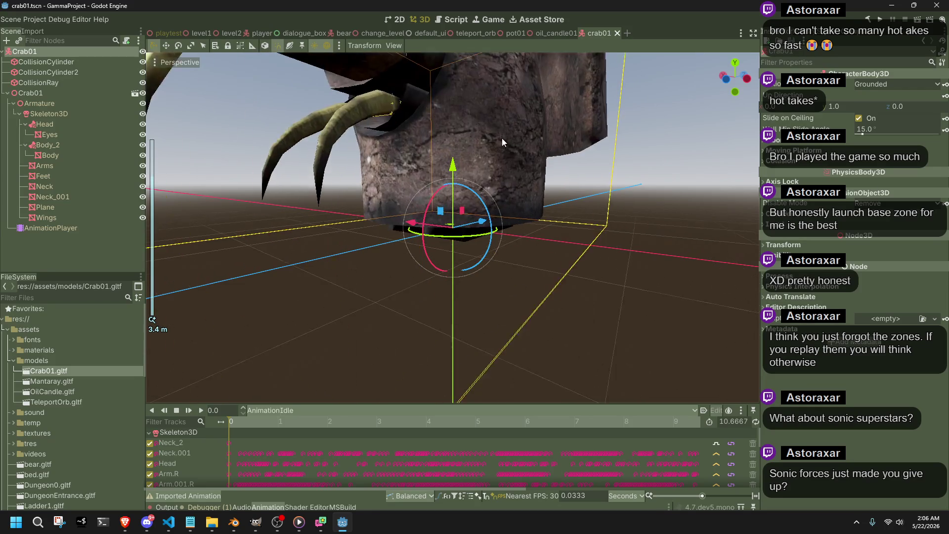
key("s")
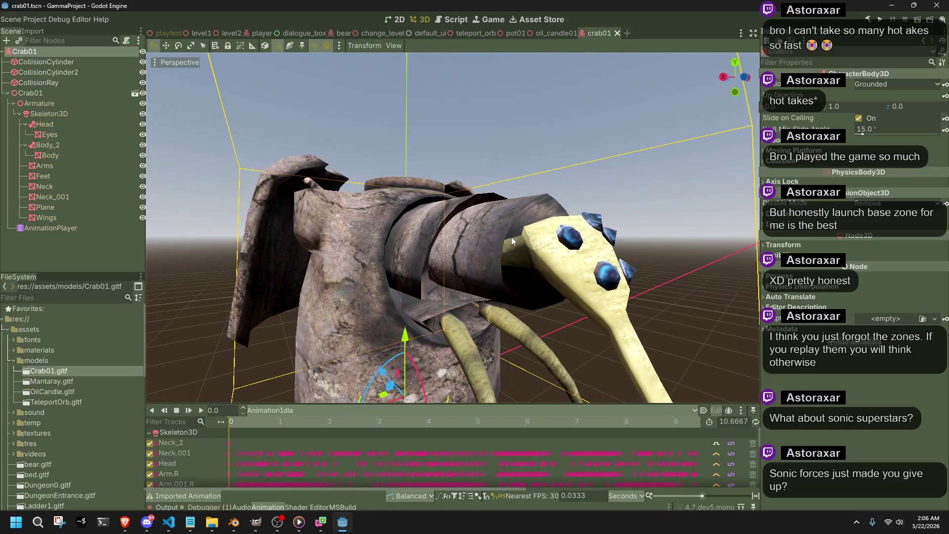
left_click(314, 46)
Step: Frame the crab with F, fly the view around it, and deselect it
key("f")
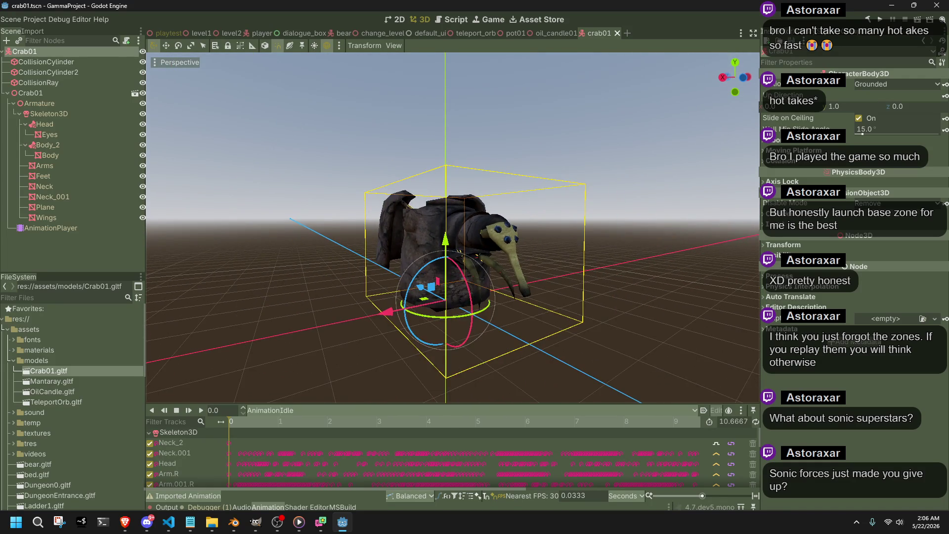
key("w")
key("s")
key("w")
key("s")
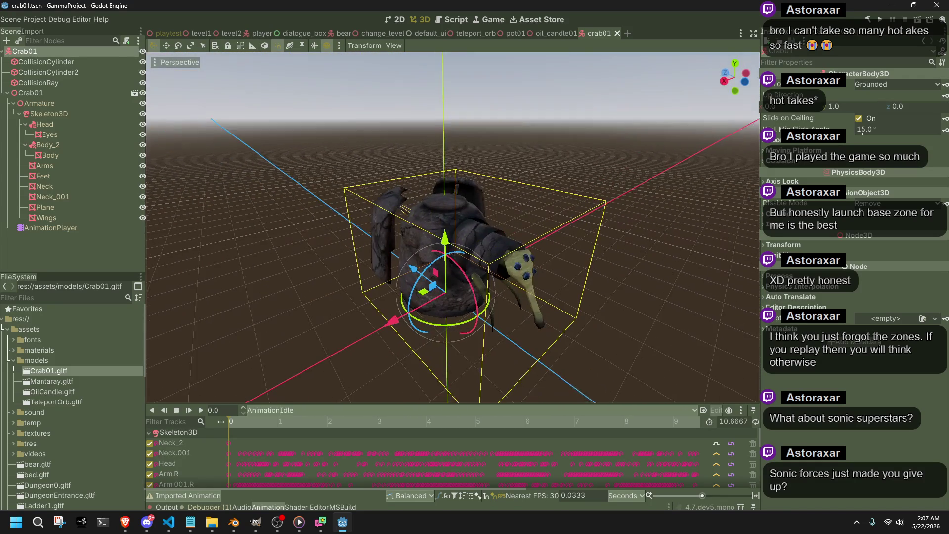
left_click(690, 254)
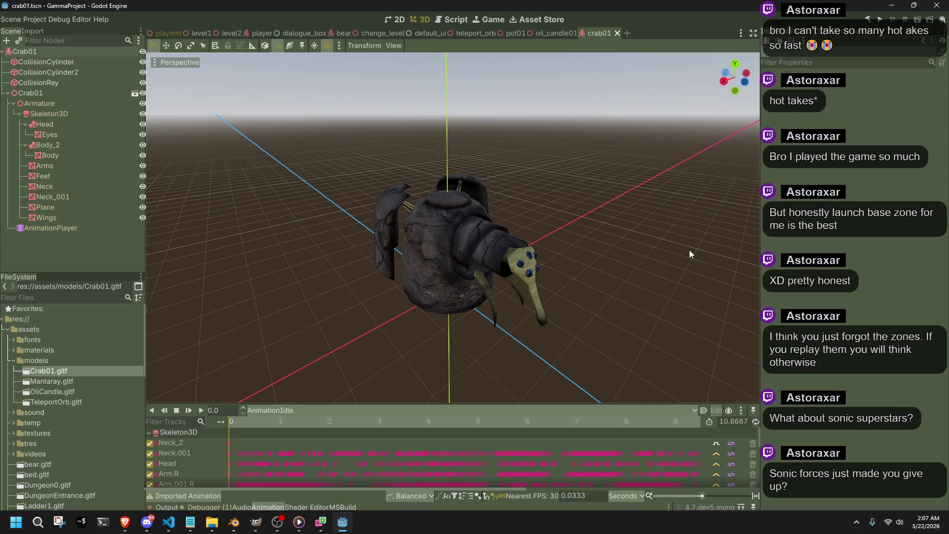
scroll(689, 249, "up", 1)
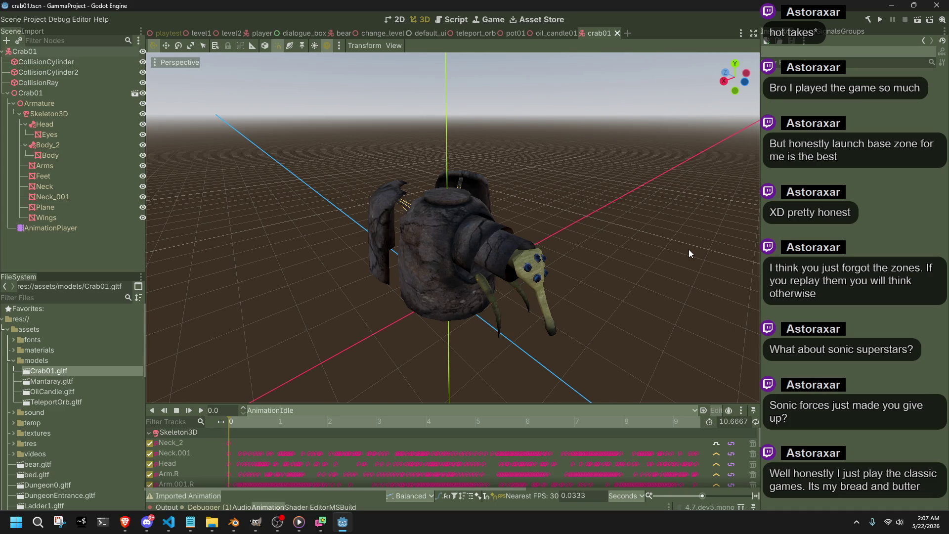
mouse_move(689, 249)
left_mouse_down()
mouse_move(586, 220)
mouse_move(512, 215)
mouse_move(462, 285)
left_mouse_up()
Step: Inspect the crab from above, check the Wings mesh, and save the Crab01 scene
scroll(509, 222, "down", 5)
scroll(494, 291, "up", 5)
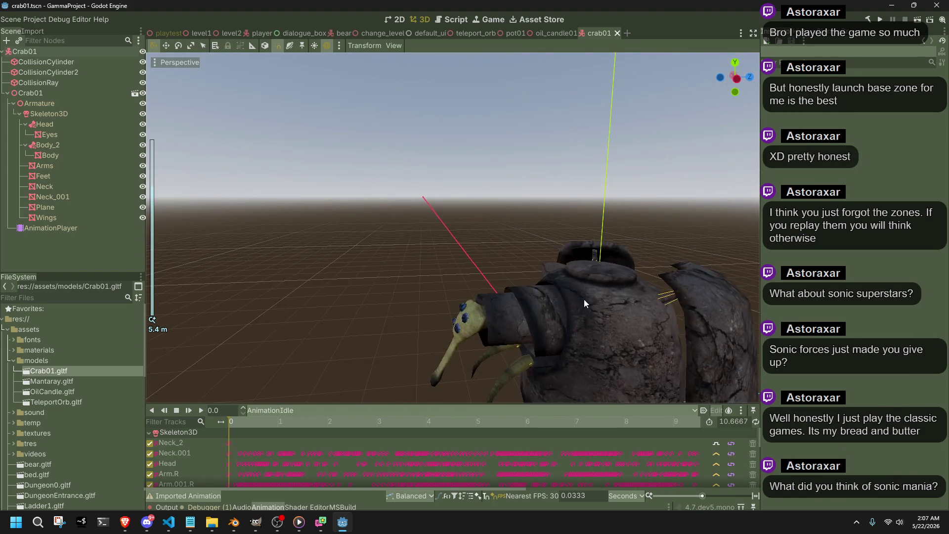
mouse_move(429, 240)
left_mouse_down()
mouse_move(463, 254)
mouse_move(540, 370)
left_mouse_up()
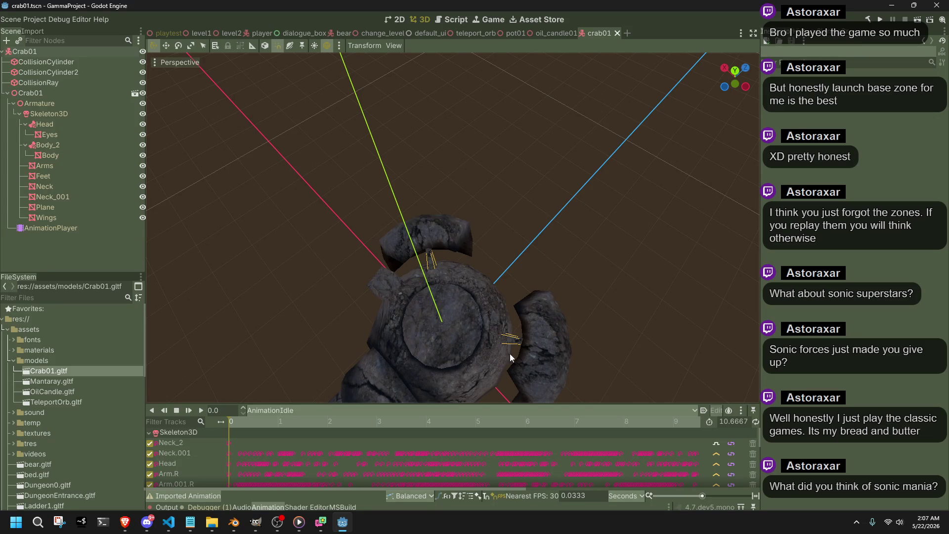
scroll(458, 310, "up", 2)
left_click_drag(458, 310, 496, 267)
left_click(456, 232)
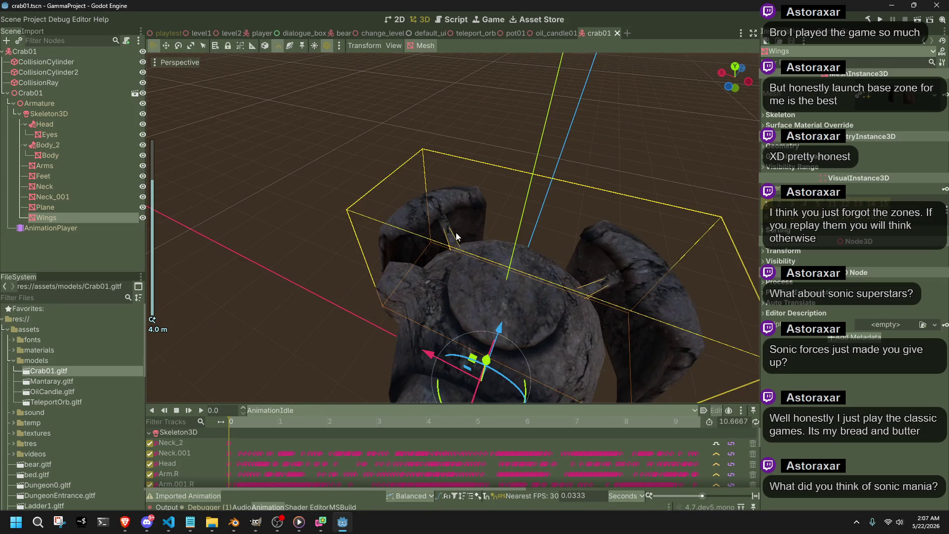
scroll(456, 233, "up", 3)
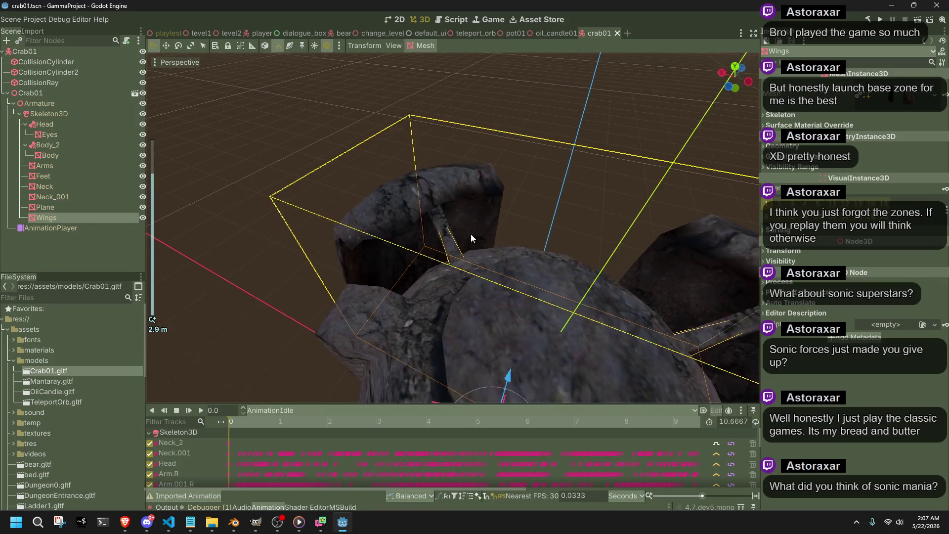
mouse_move(470, 234)
left_mouse_down()
mouse_move(540, 197)
mouse_move(311, 190)
left_mouse_up()
left_click(311, 190)
scroll(311, 190, "down", 5)
key("ctrl+s")
Step: Select the crab's Armature node, then bring the Blender crab file to the front
scroll(582, 310, "up", 2)
mouse_move(582, 310)
left_mouse_down()
mouse_move(471, 251)
mouse_move(440, 266)
mouse_move(460, 270)
mouse_move(509, 237)
mouse_move(490, 206)
mouse_move(449, 204)
mouse_move(497, 212)
mouse_move(541, 260)
mouse_move(500, 261)
left_mouse_up()
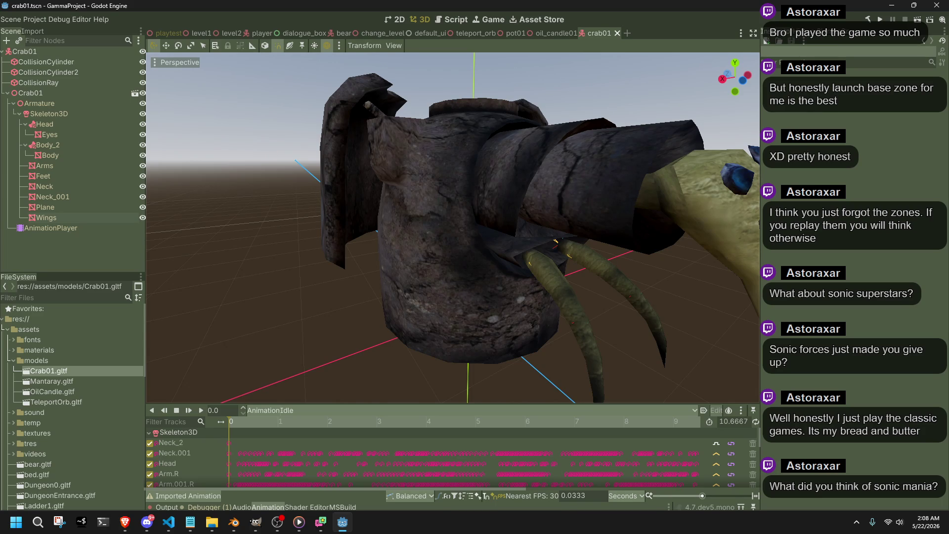
key("alt+Tab")
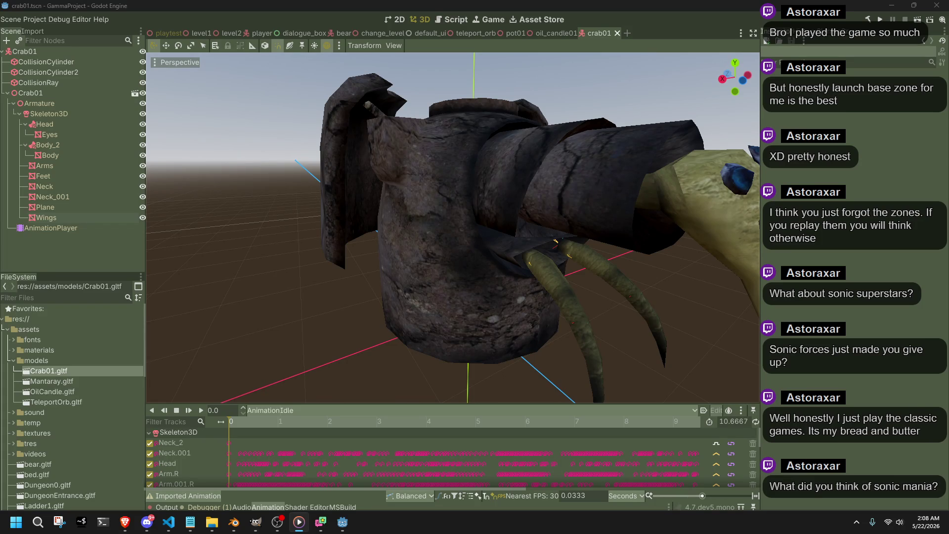
scroll(595, 227, "down", 4)
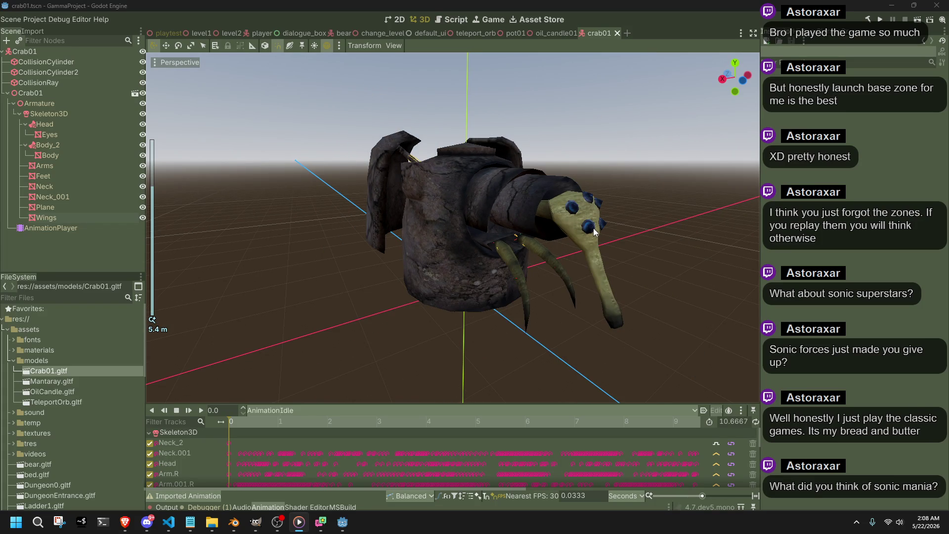
left_click_drag(595, 231, 558, 224)
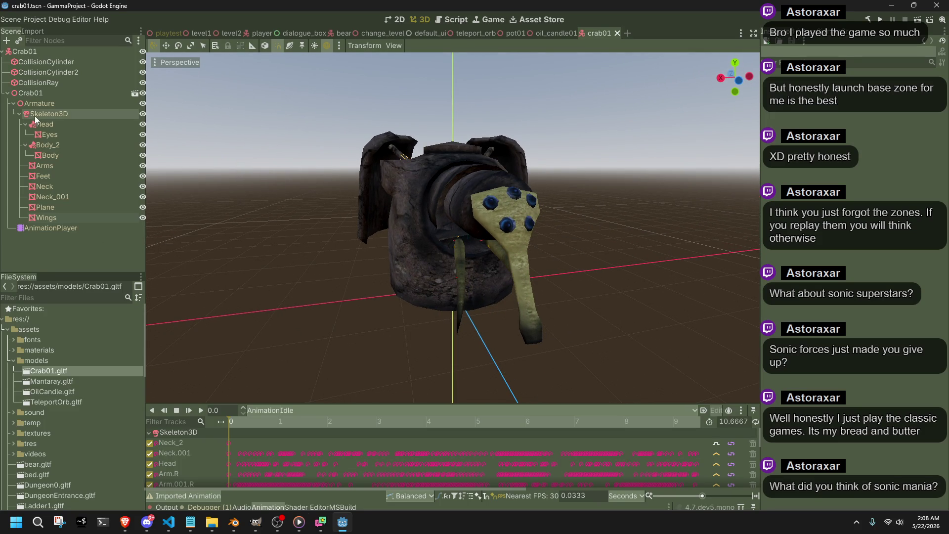
left_click(40, 102)
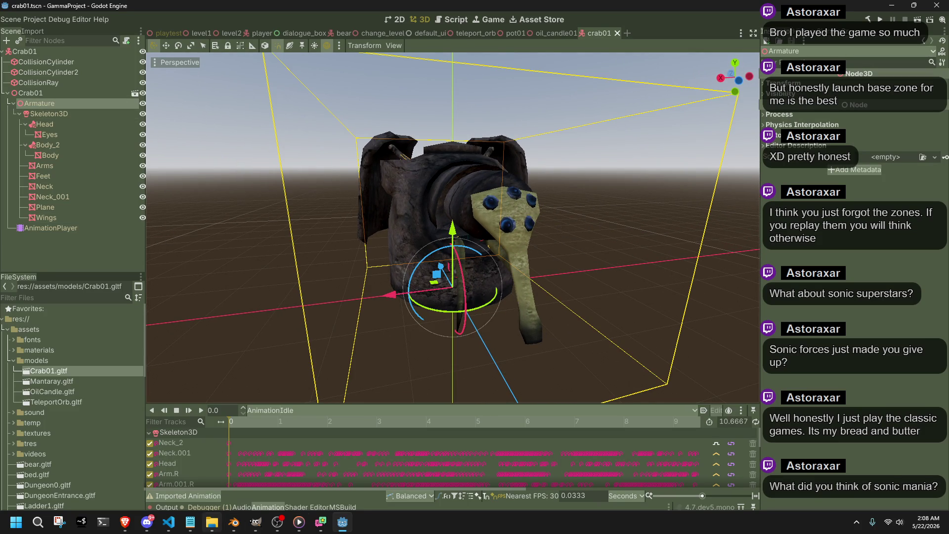
left_click(235, 522)
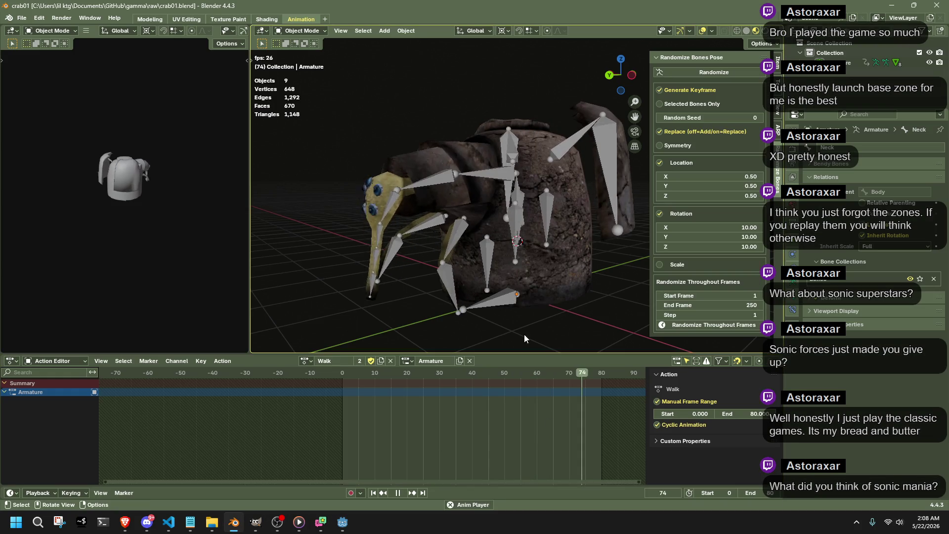
Step: Export Crab01.gltf with Export Deformation Bones Only and Remove Armature Object enabled
key("q")
left_click(265, 177)
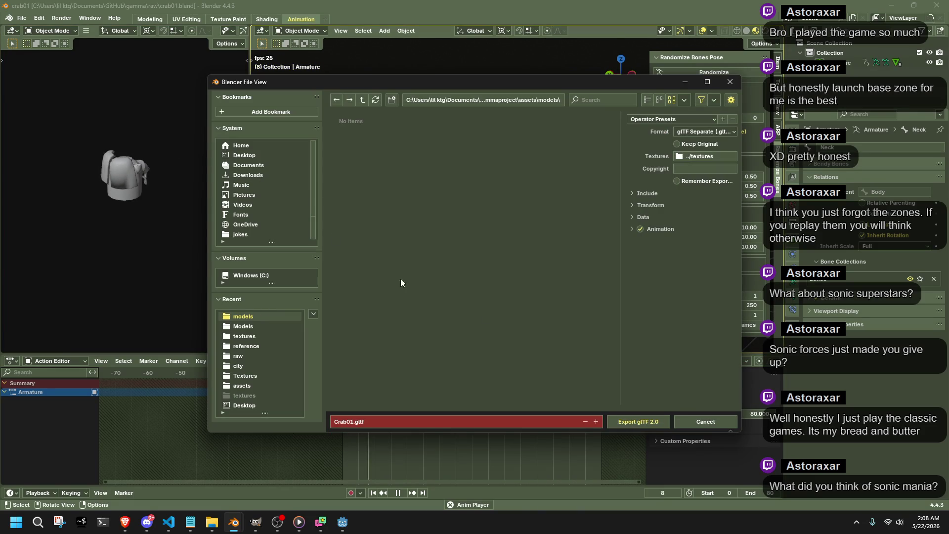
left_click(632, 230)
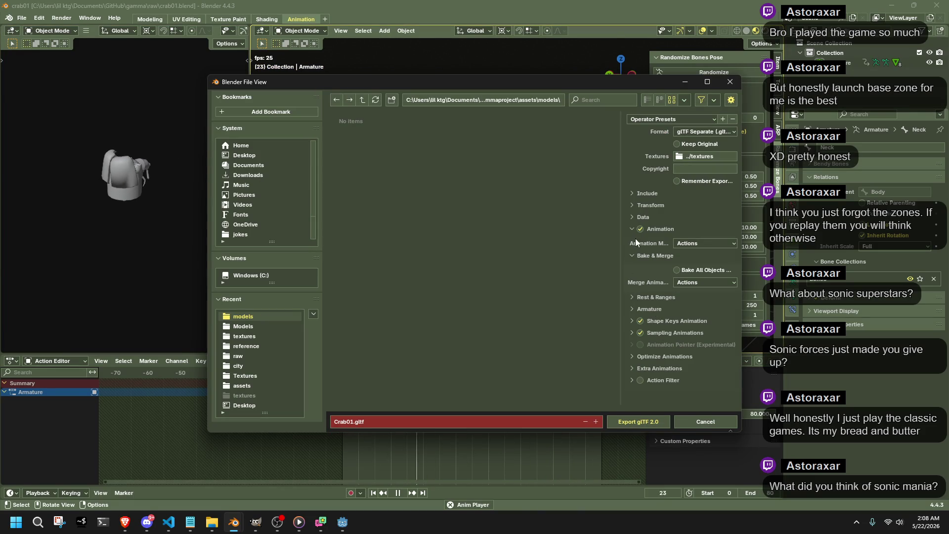
left_click(633, 217)
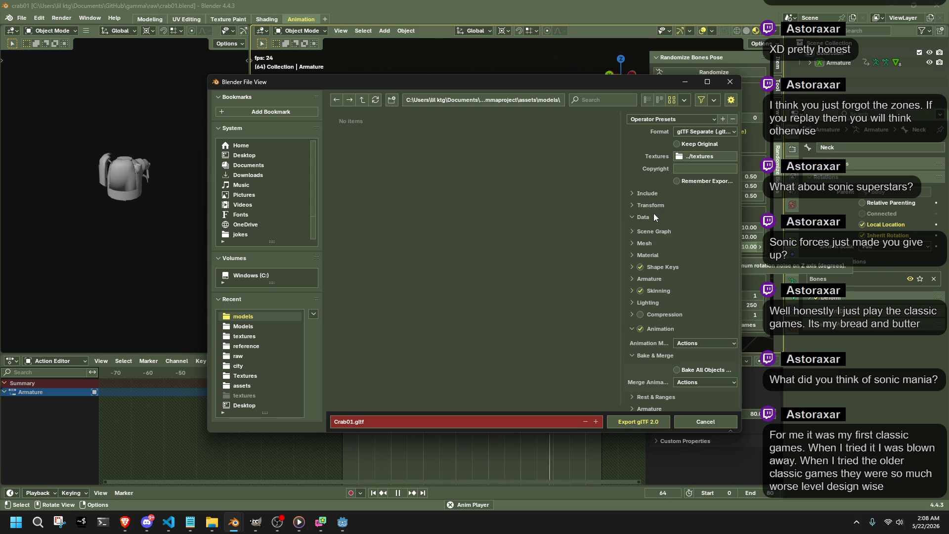
left_click(643, 277)
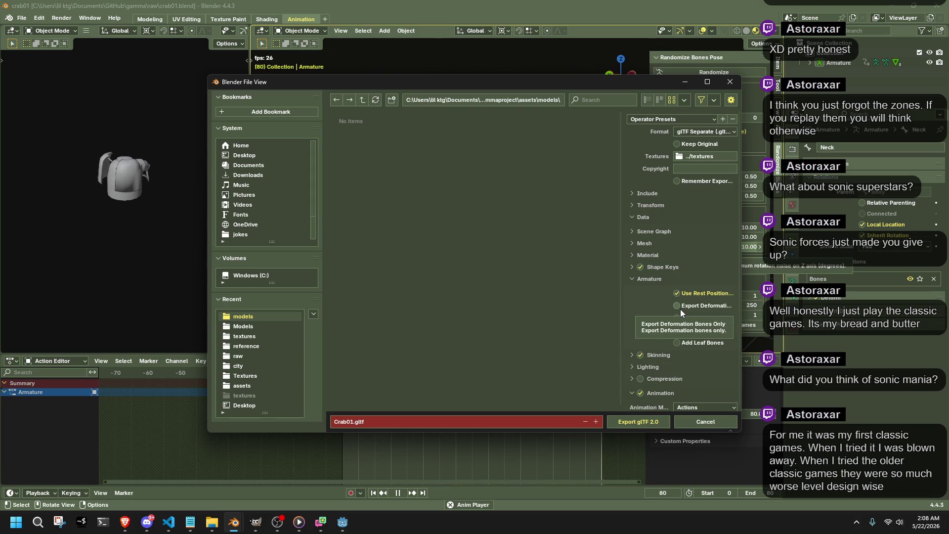
left_click(708, 305)
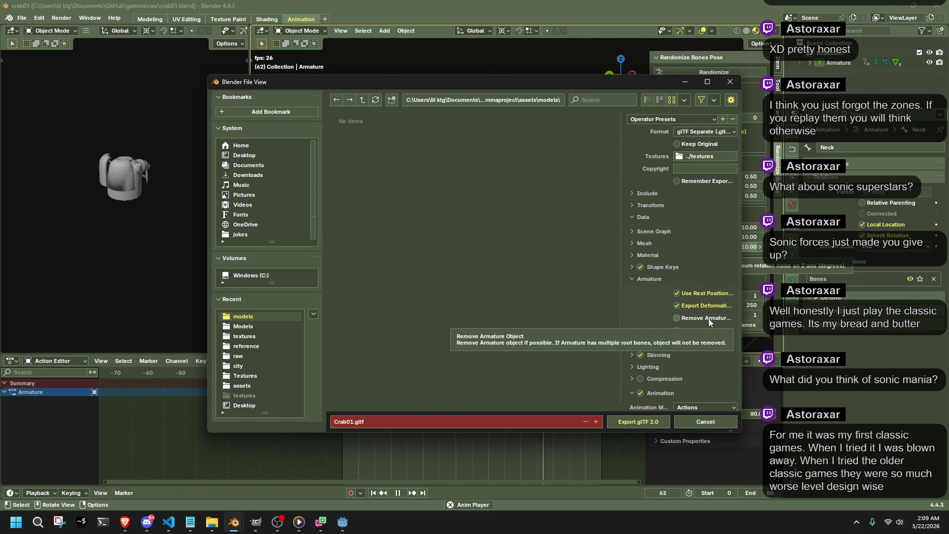
left_click(707, 319)
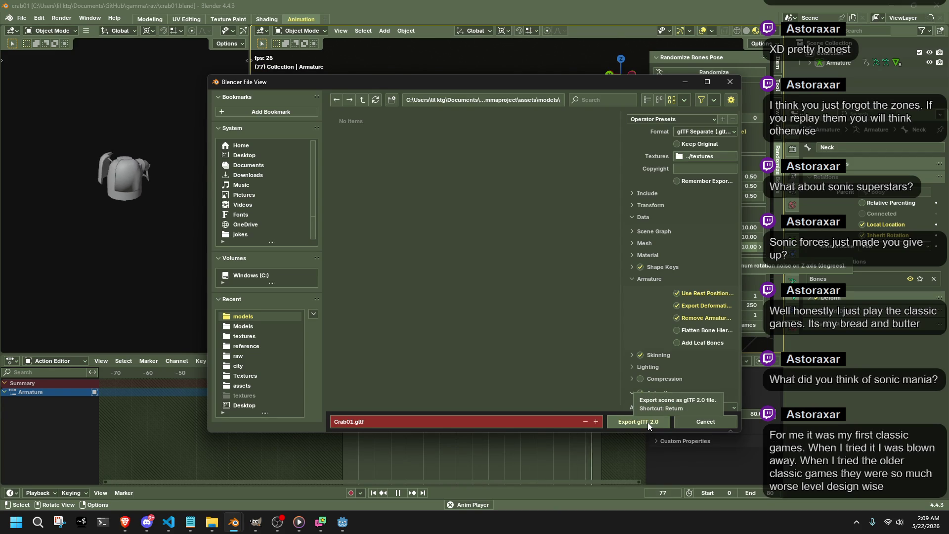
left_click(660, 418)
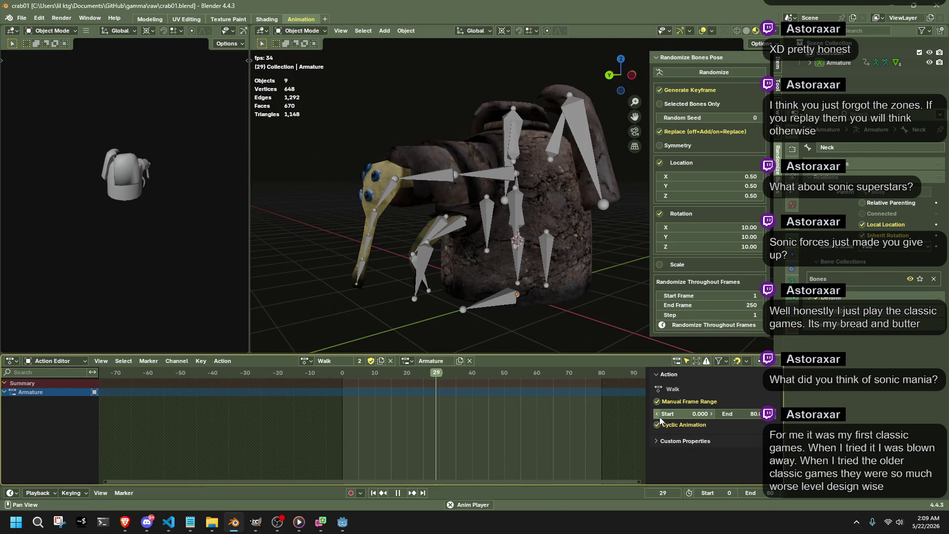
Step: Back in Godot, inspect the reimported crab's Skeleton3D, Wings and Body meshes
key("alt+Tab")
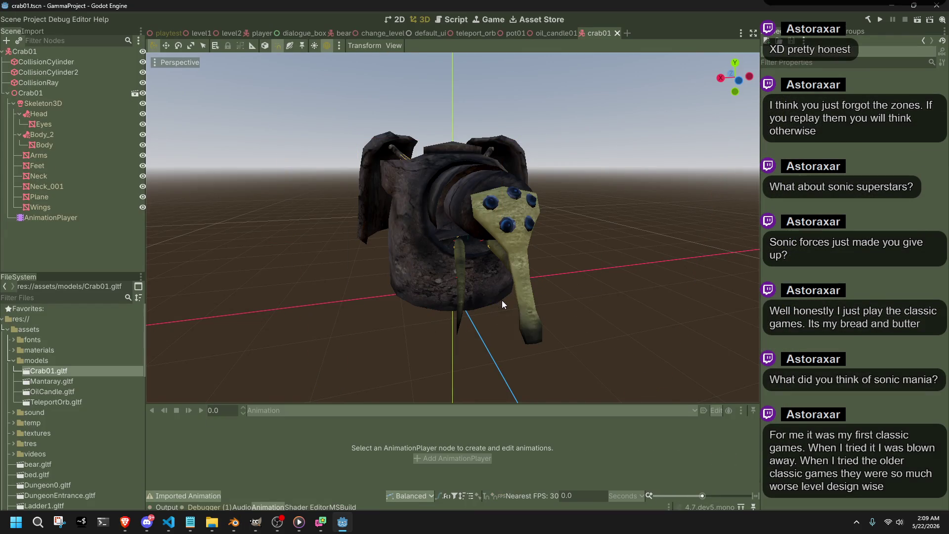
left_click(66, 104)
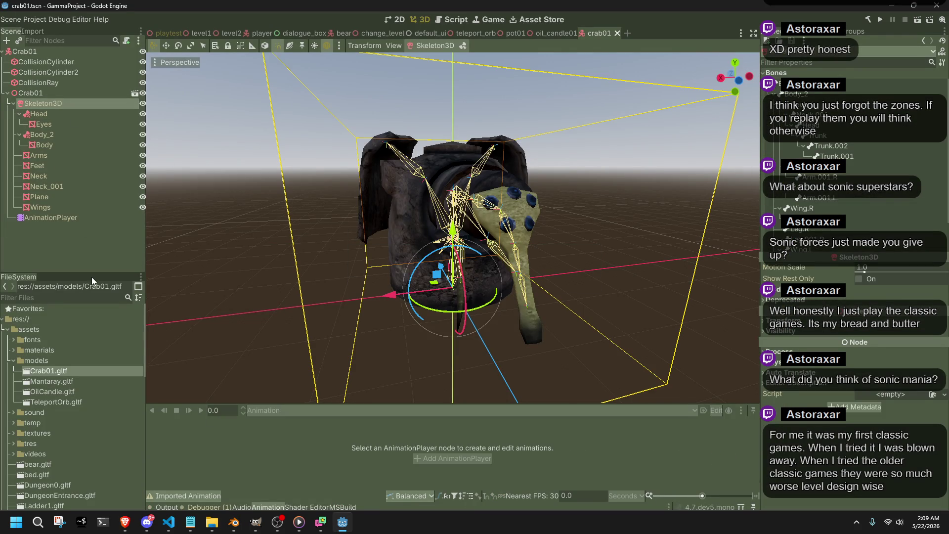
left_click(39, 207)
left_click(90, 254)
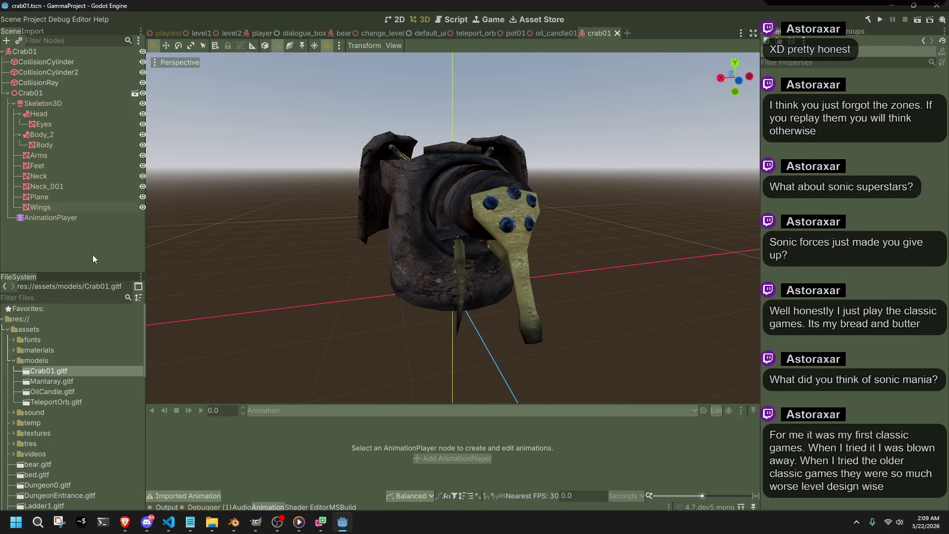
mouse_move(349, 282)
left_mouse_down()
mouse_move(460, 315)
mouse_move(559, 301)
mouse_move(580, 253)
mouse_move(469, 195)
mouse_move(342, 230)
left_mouse_up()
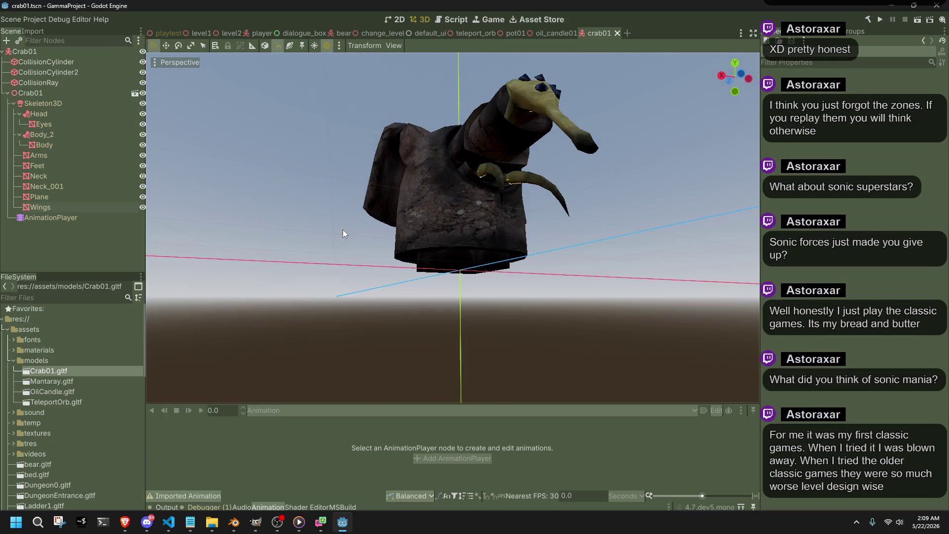
left_click(64, 147)
mouse_move(186, 195)
left_mouse_down()
mouse_move(399, 321)
mouse_move(412, 347)
left_mouse_up()
left_click(349, 296)
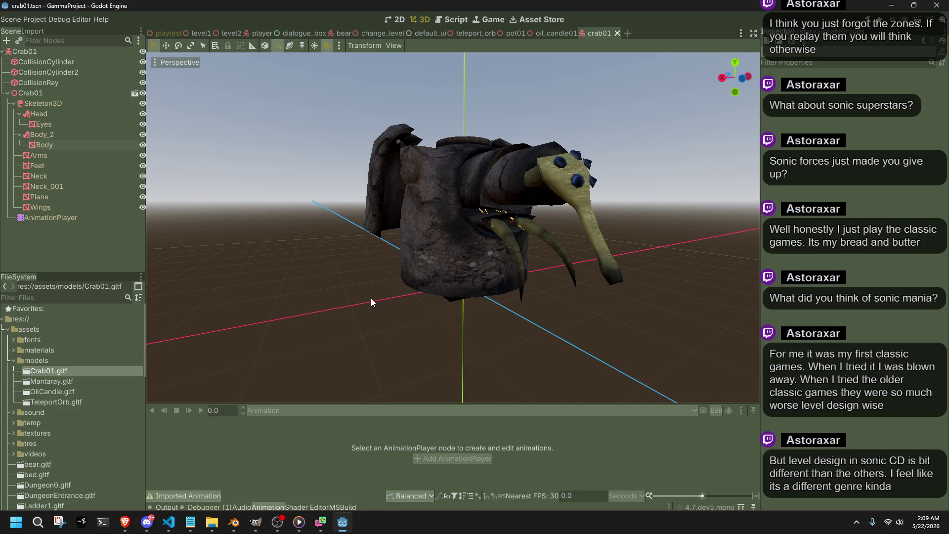
key("alt+Tab")
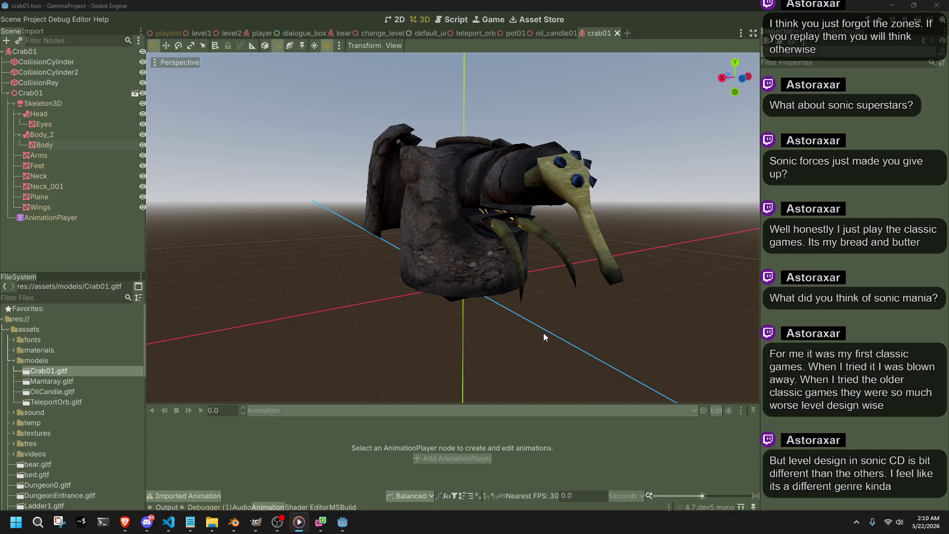
Step: Add an AnimationTree child node to the Crab01 root by searching 'anim'
left_click_drag(573, 327, 481, 307)
scroll(354, 283, "up", 3)
left_click_drag(354, 283, 416, 284)
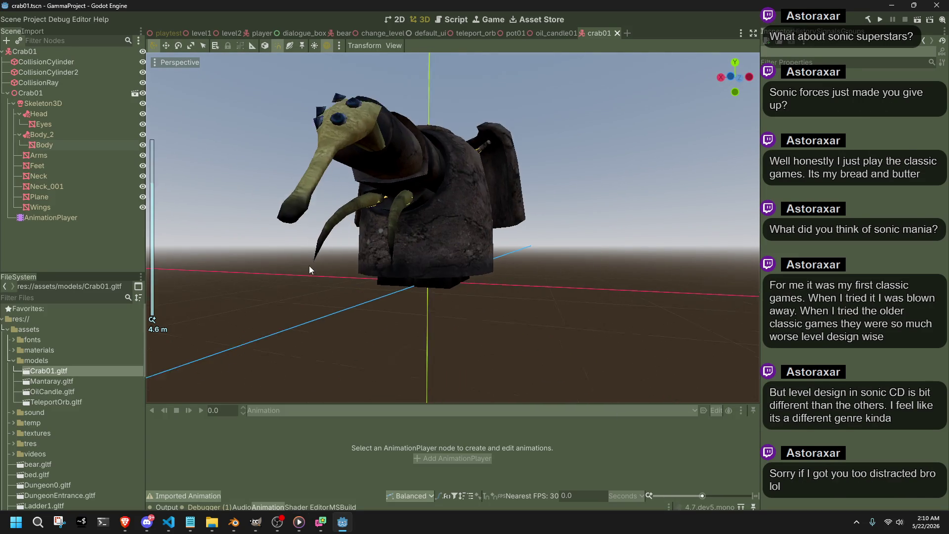
left_click(9, 92)
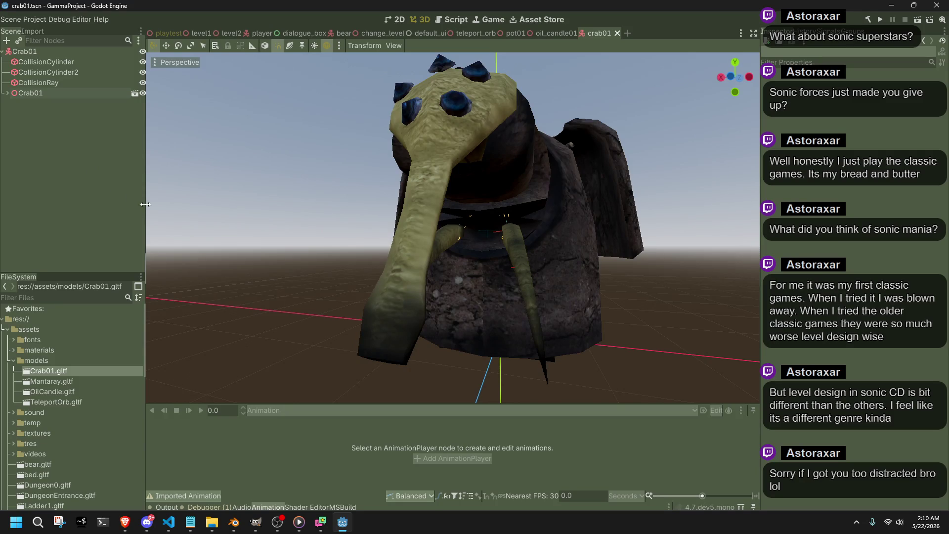
right_click(25, 50)
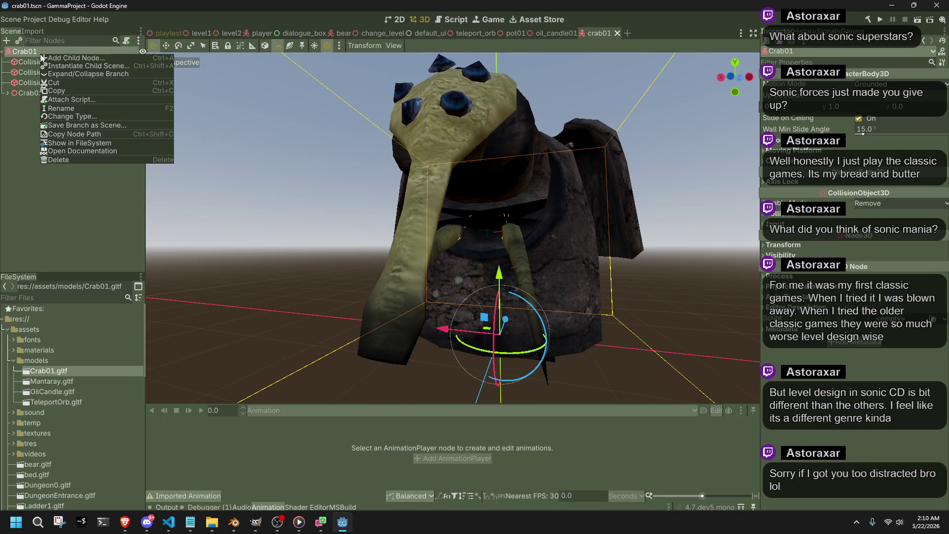
left_click(54, 61)
type("anim")
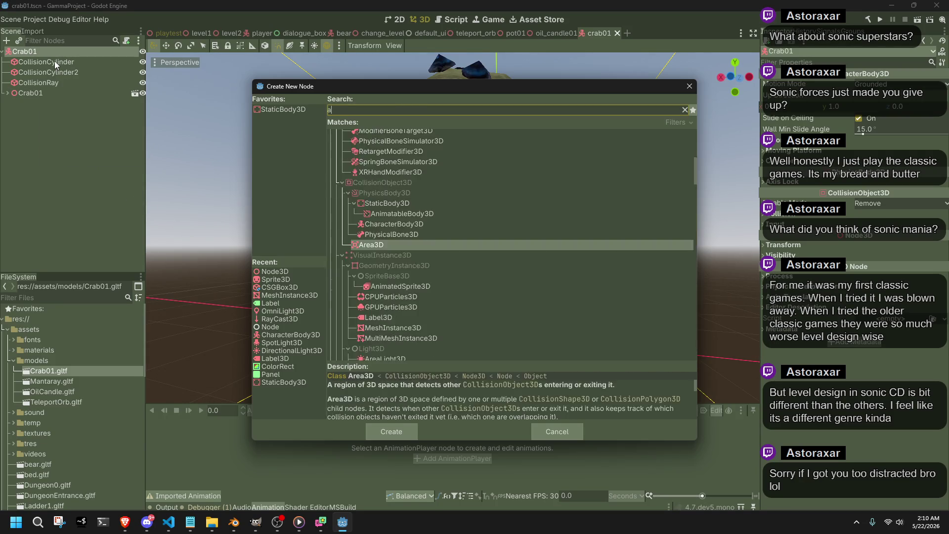
key("Return")
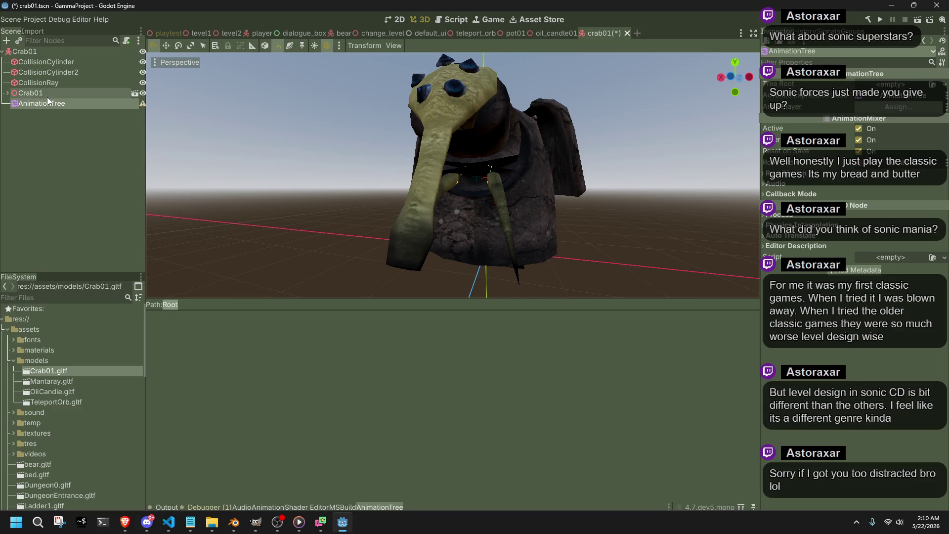
Step: Assign the crab's AnimationPlayer and set Tree Root to a new AnimationNodeStateMachine
left_click(897, 107)
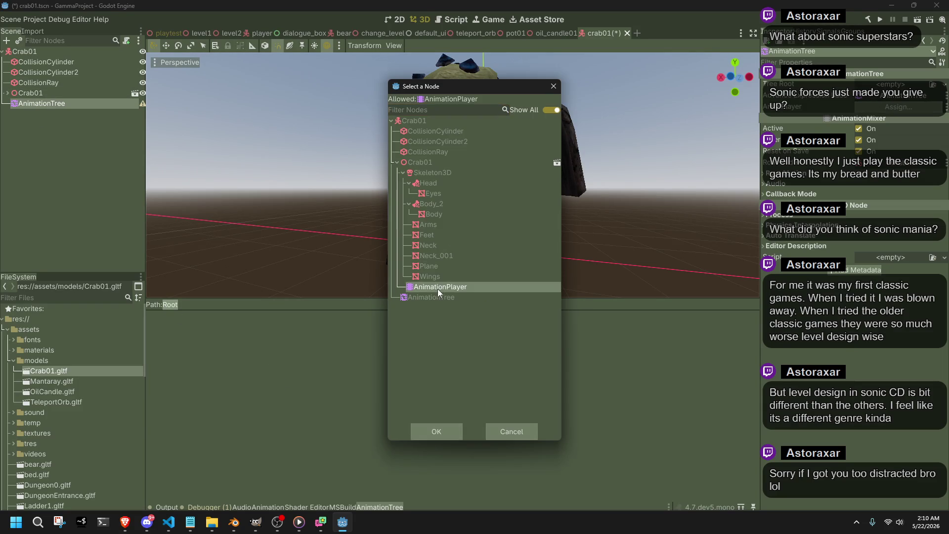
double_click(438, 288)
left_click(889, 85)
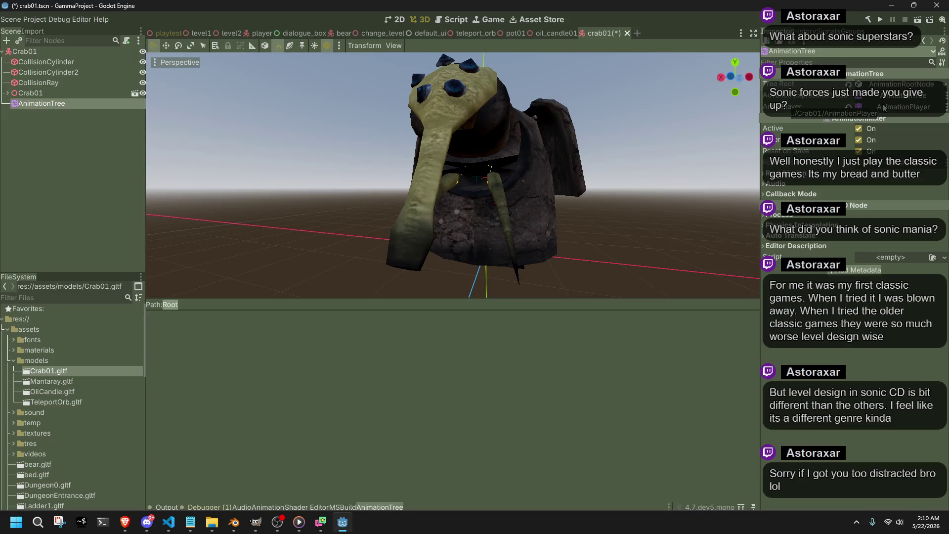
left_click(878, 133)
left_click(858, 84)
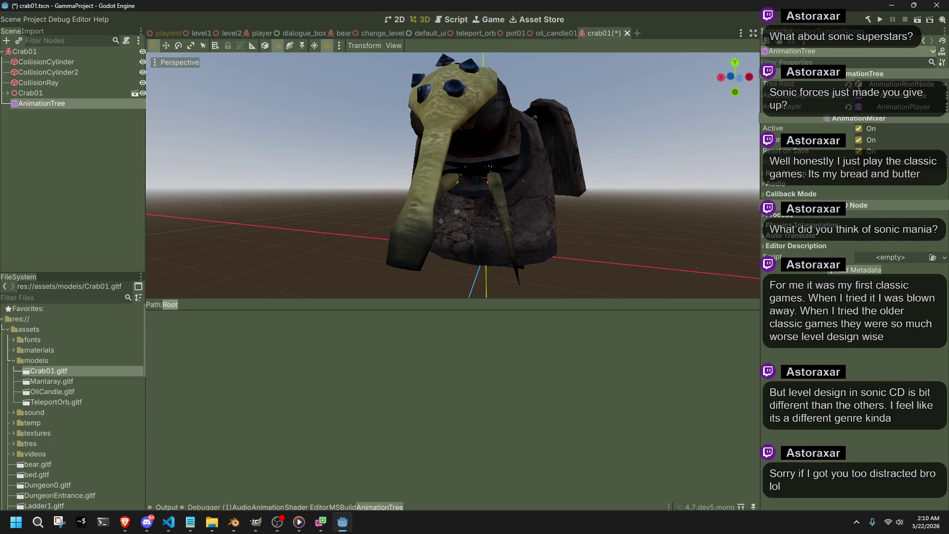
left_click(849, 84)
left_click(890, 84)
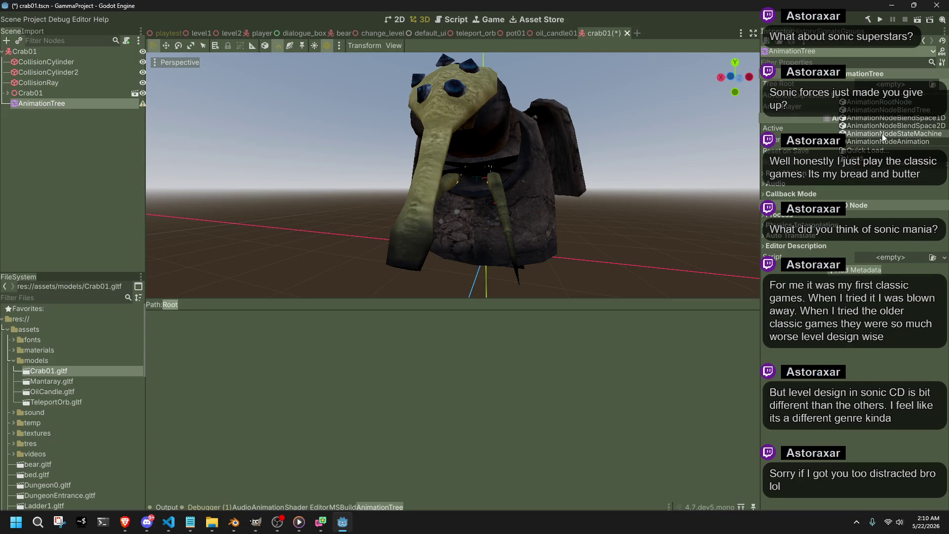
left_click(884, 134)
Step: Add Idle and Walk animation states to the graph, placing Walk below Idle
mouse_move(289, 360)
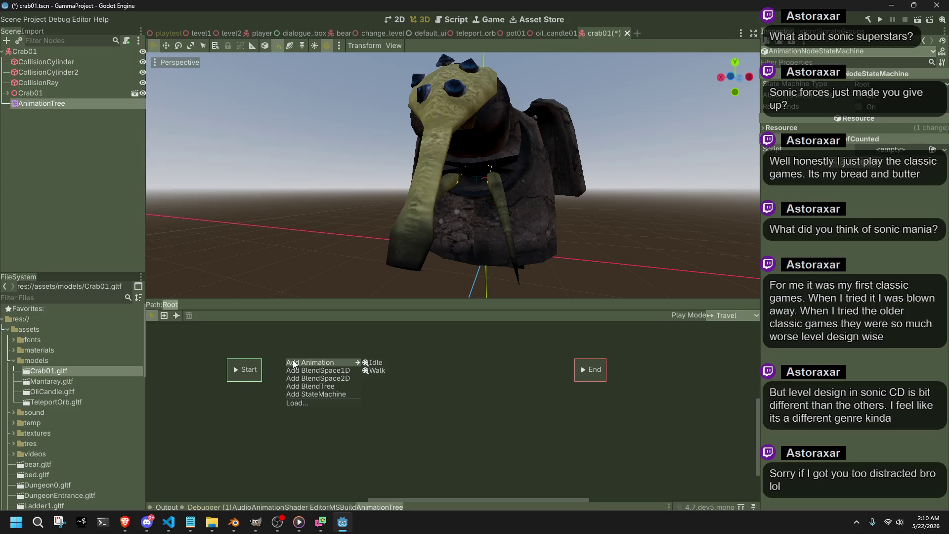
left_click(376, 362)
left_click_drag(285, 366, 346, 377)
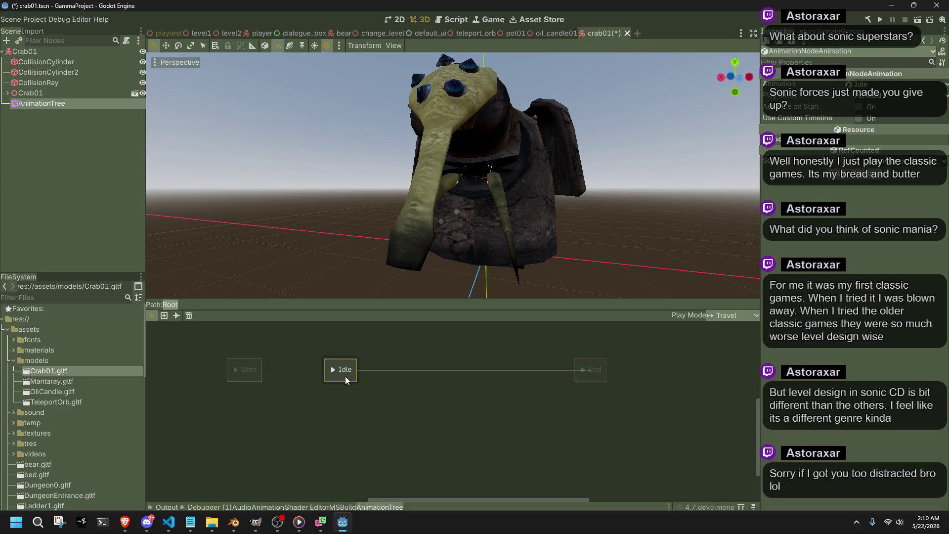
left_click(265, 374)
mouse_move(266, 373)
left_mouse_down()
mouse_move(308, 369)
mouse_move(266, 369)
left_mouse_up()
right_click(339, 402)
mouse_move(345, 405)
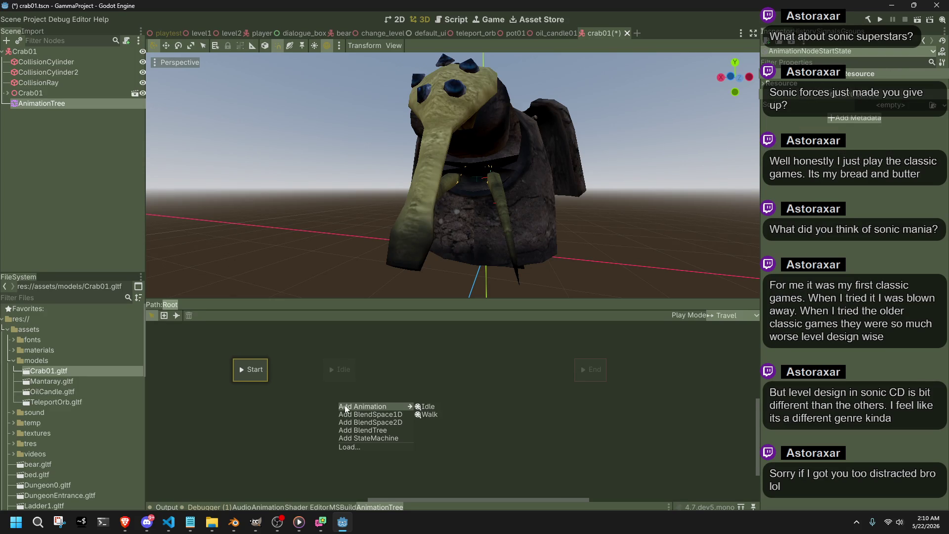
left_click(429, 414)
left_click_drag(350, 412, 348, 436)
Step: Draw transitions Start→Idle, Idle→Walk and Walk→Idle with the Connect tool
left_click(176, 315)
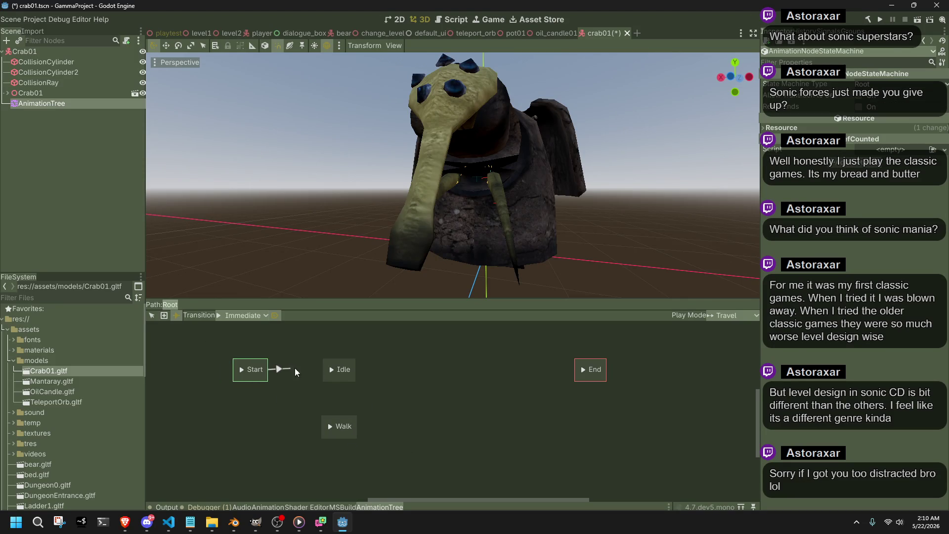
left_click_drag(286, 369, 330, 371)
left_click_drag(341, 418, 349, 373)
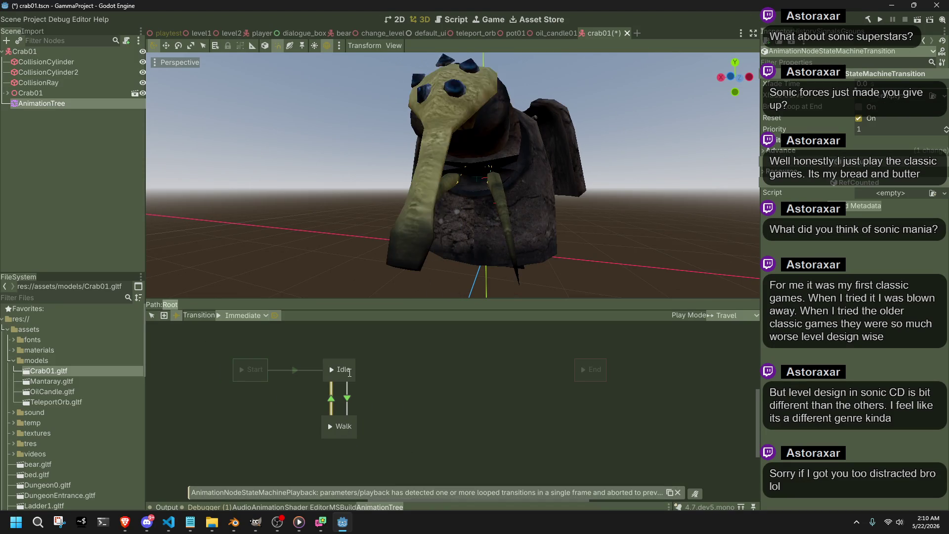
right_click(330, 372)
left_click(281, 396)
left_click(151, 317)
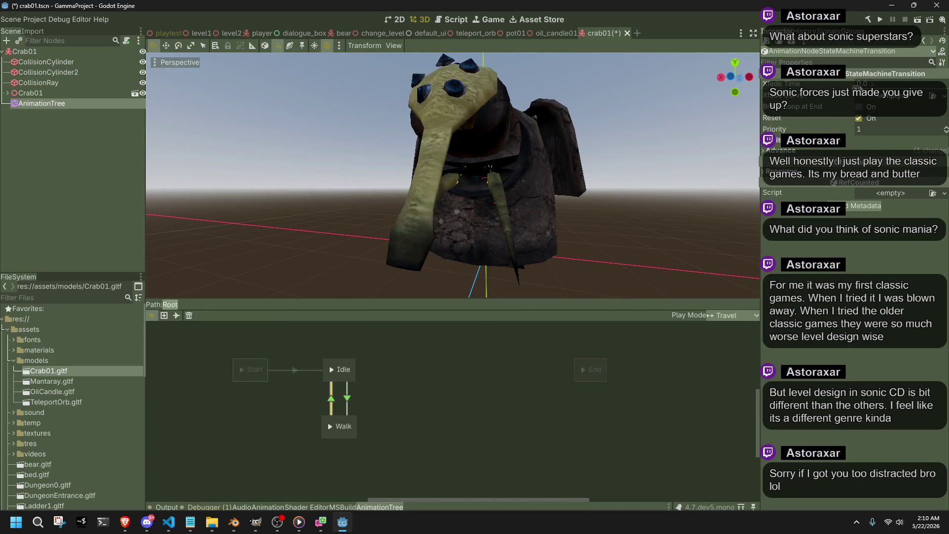
Step: Set the Advance Mode of both Idle–Walk transitions to Enabled
left_click(803, 150)
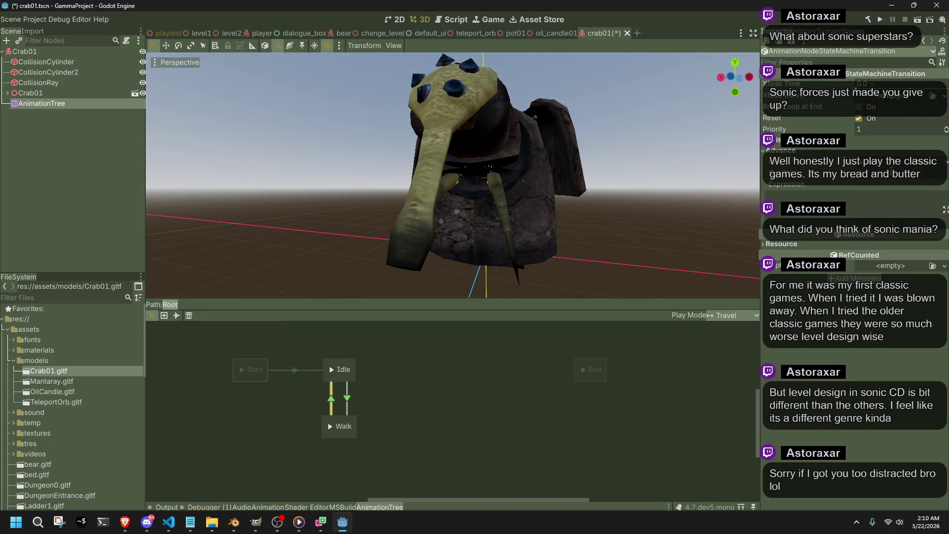
left_click(867, 170)
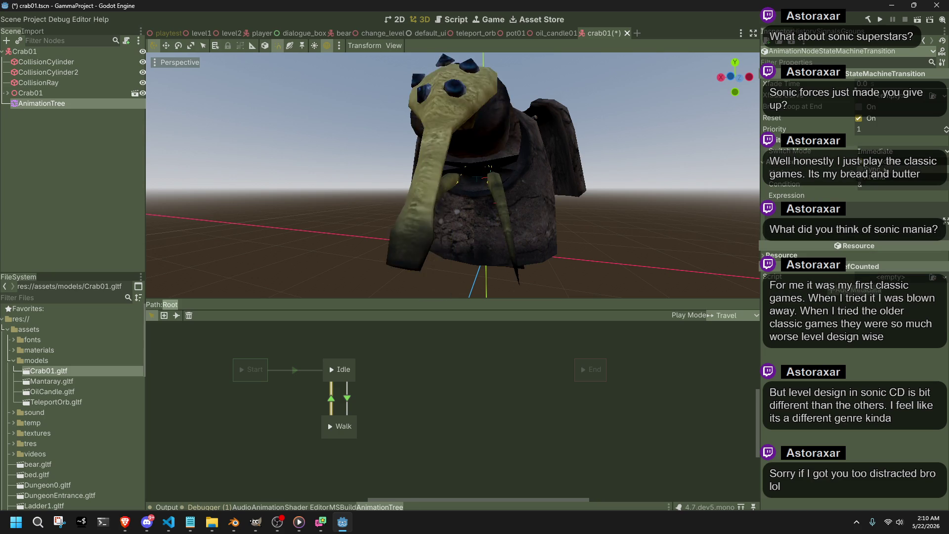
left_click(865, 172)
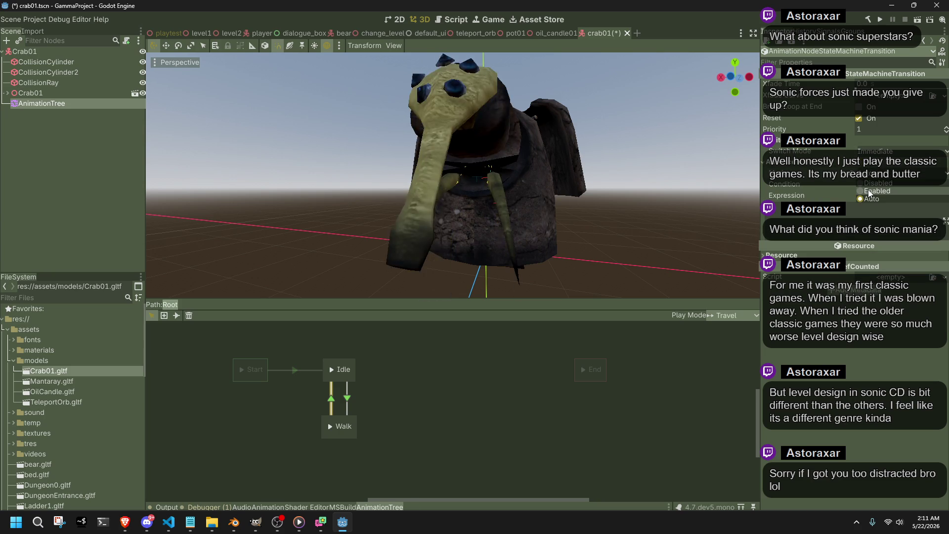
left_click(884, 192)
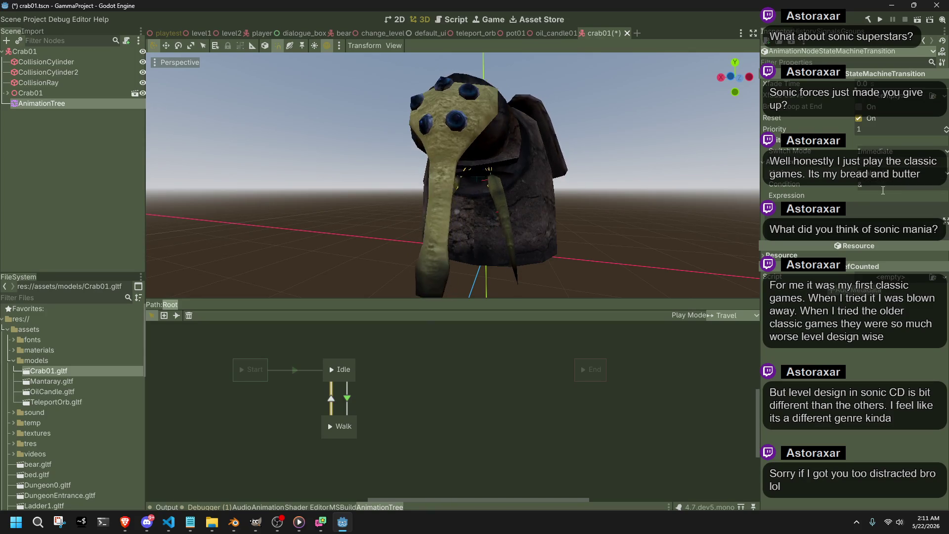
left_click(348, 399)
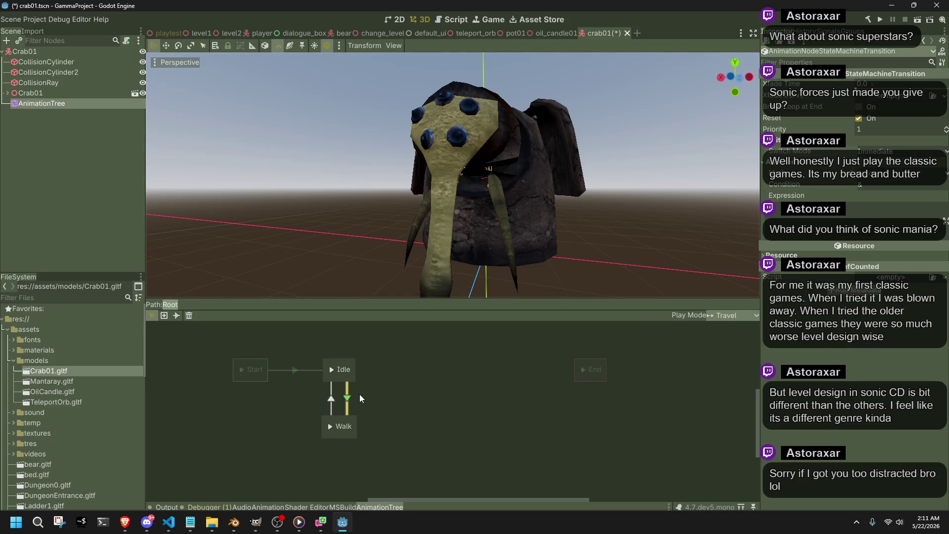
left_click(880, 179)
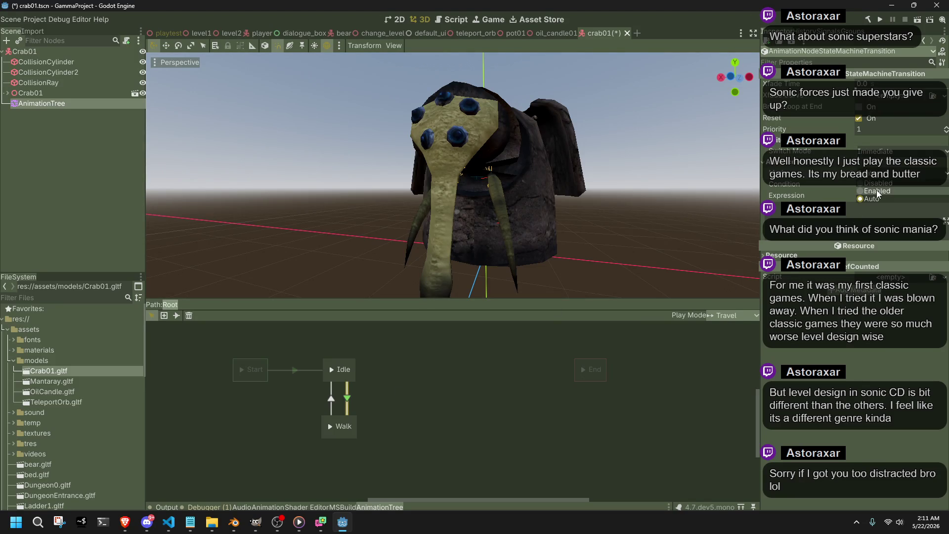
Step: Preview the state machine playing from Idle, then switch to Blender
left_click(330, 372)
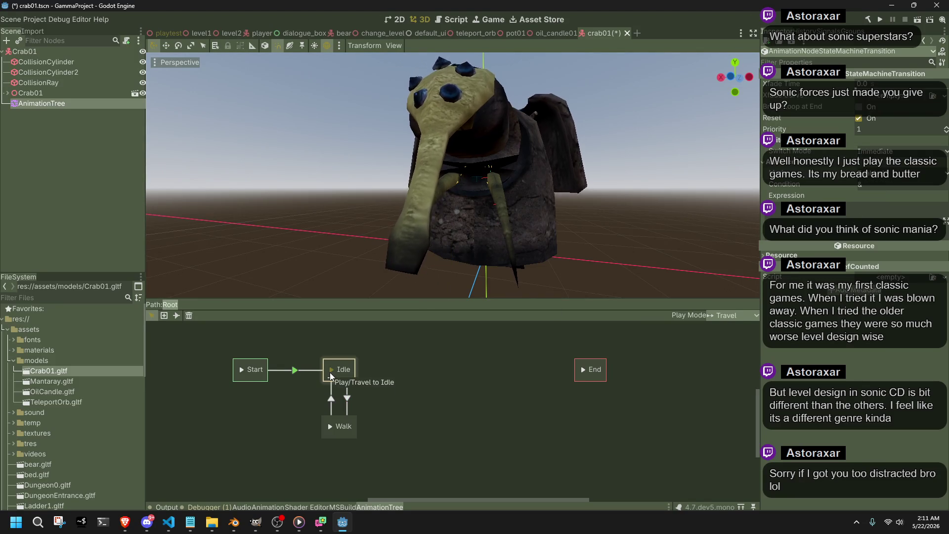
left_click_drag(464, 196, 507, 206)
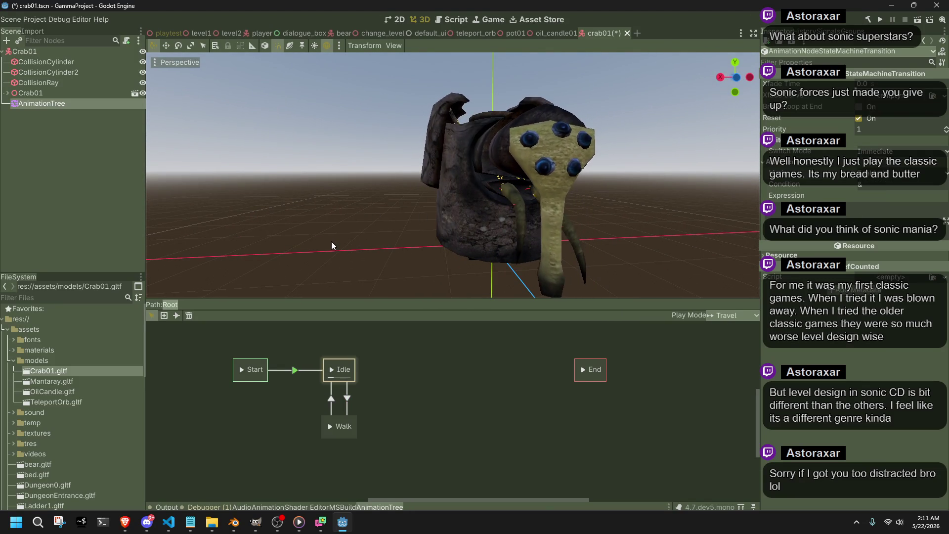
key("alt+Tab")
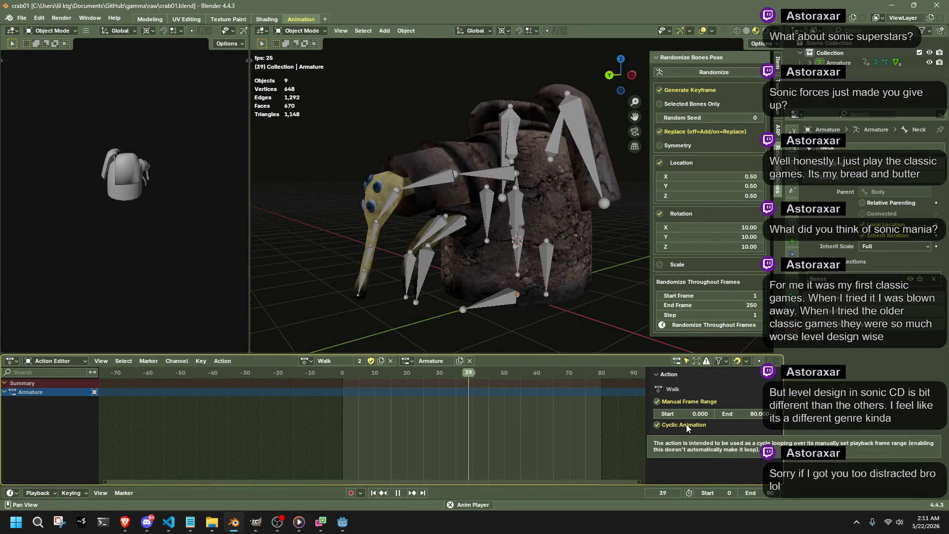
Step: Make Idle the crab armature's active action in Blender and save crab01.blend
key("ctrl+s")
left_click(311, 360)
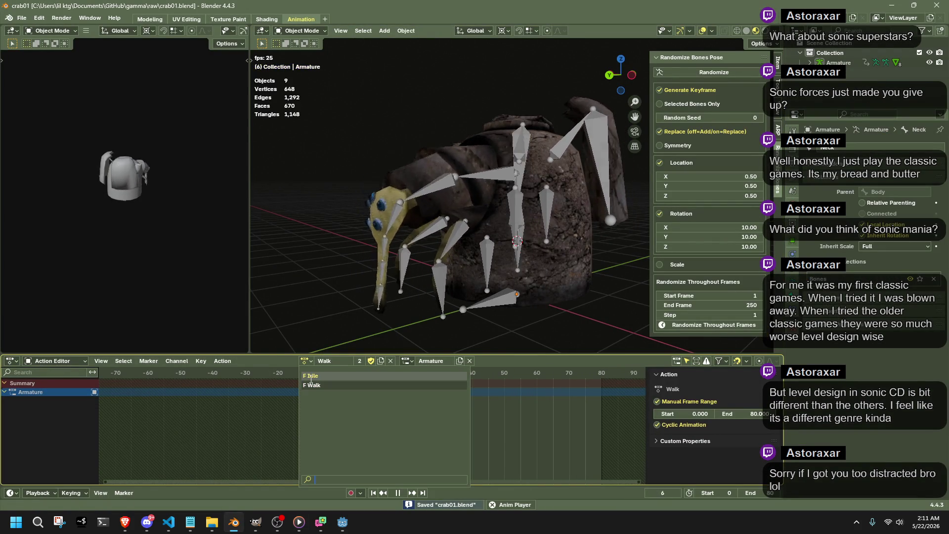
left_click(311, 376)
key("ctrl+s")
key("alt+Tab")
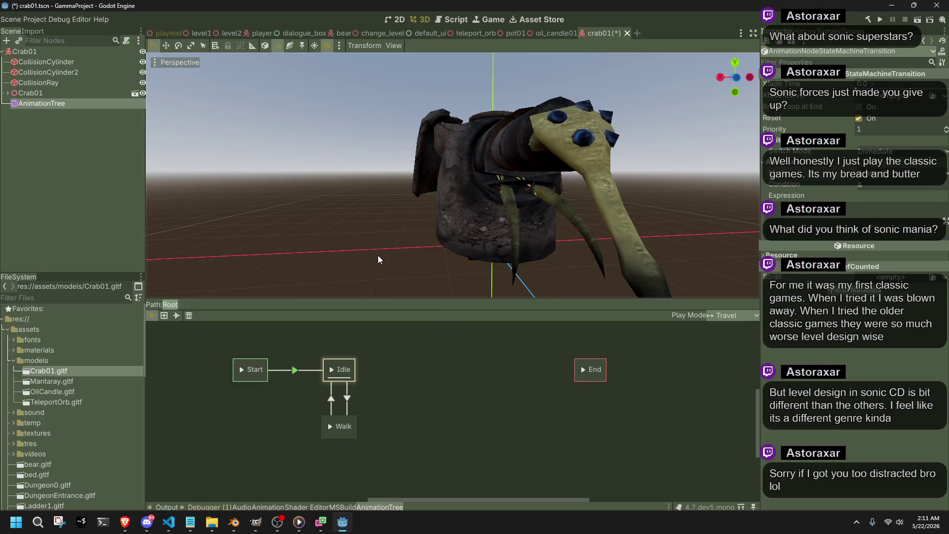
key("alt+Tab")
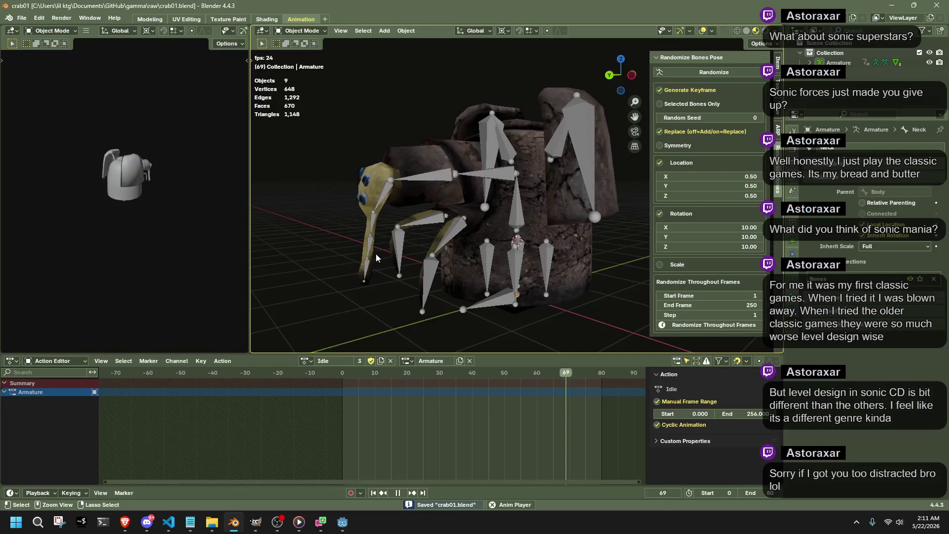
key("alt+Tab")
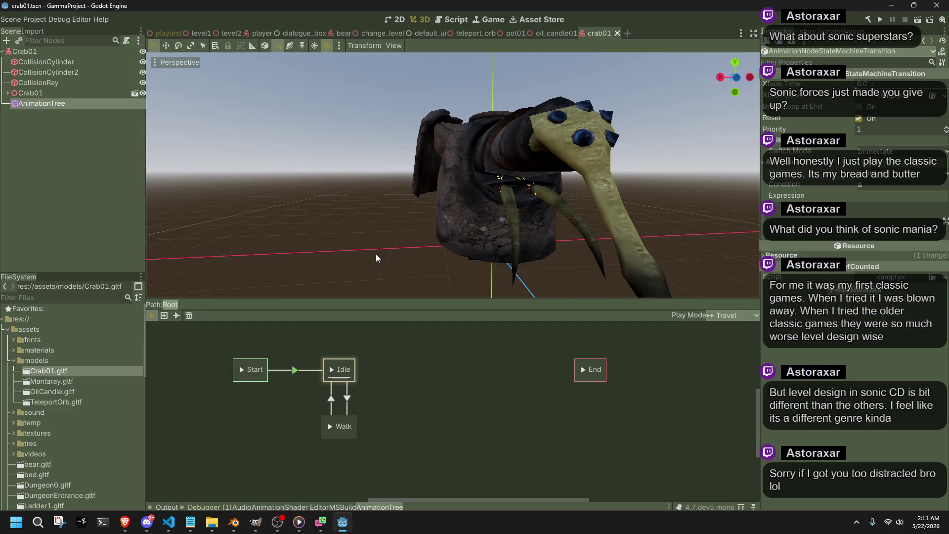
Step: Select the AnimationTree's Walk→Idle transition, then open Advanced Import Settings for Crab01.gltf
left_click(420, 262)
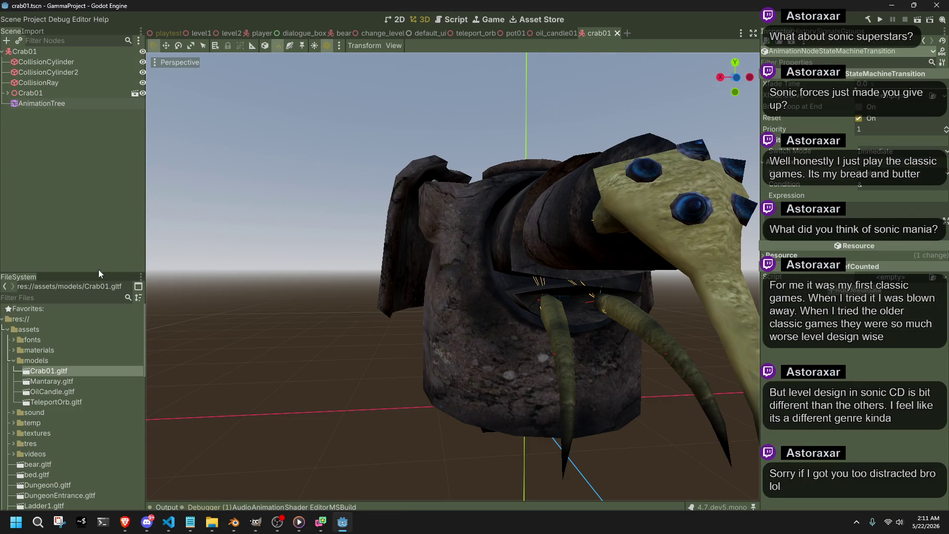
left_click(21, 105)
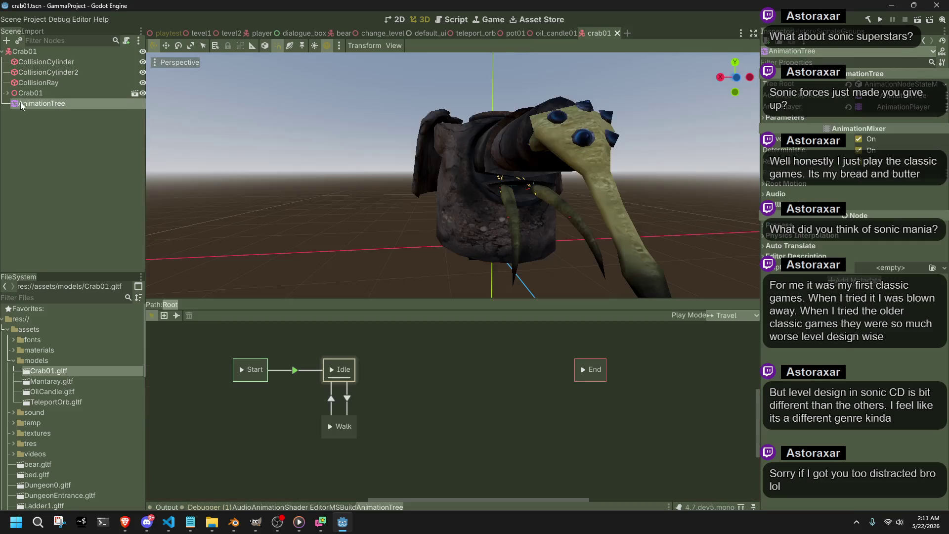
left_click(299, 348)
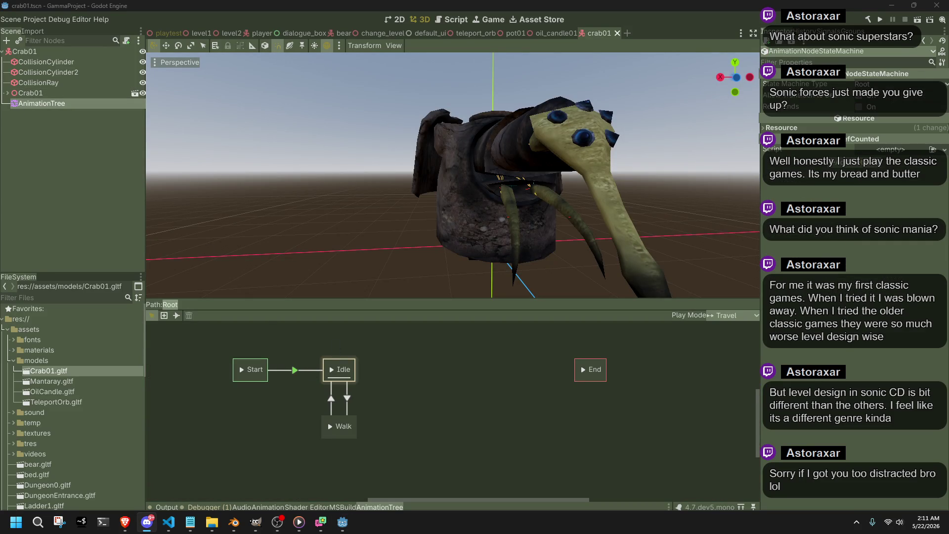
left_click(347, 434)
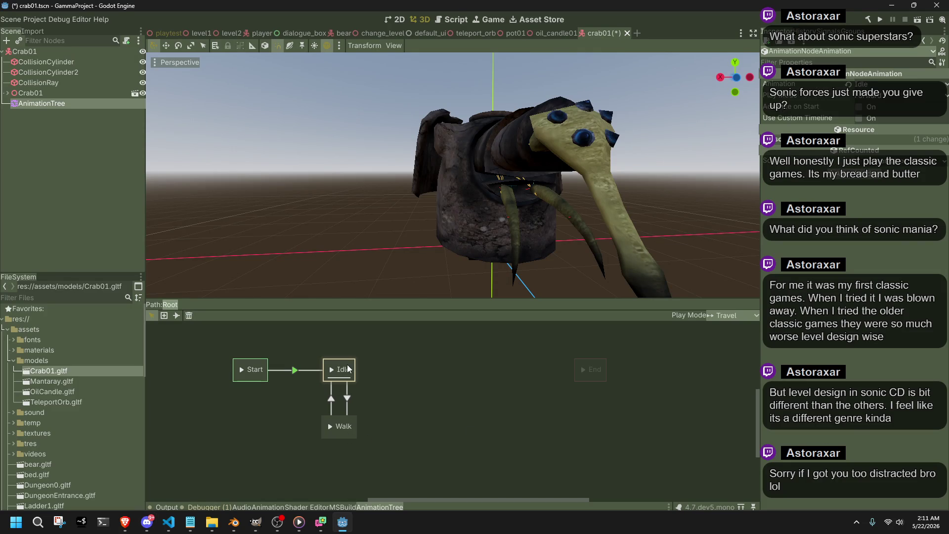
left_click(405, 394)
left_click(331, 400)
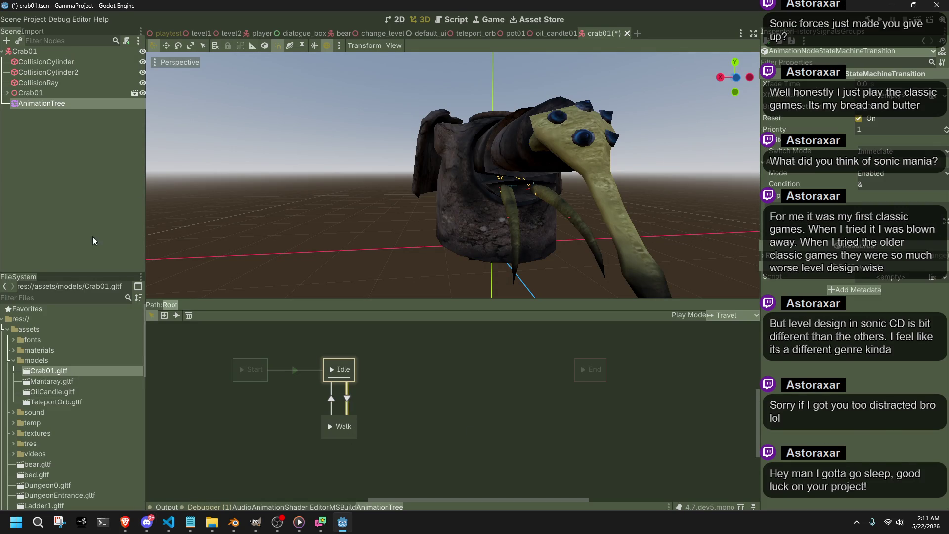
left_click(40, 31)
left_click(58, 266)
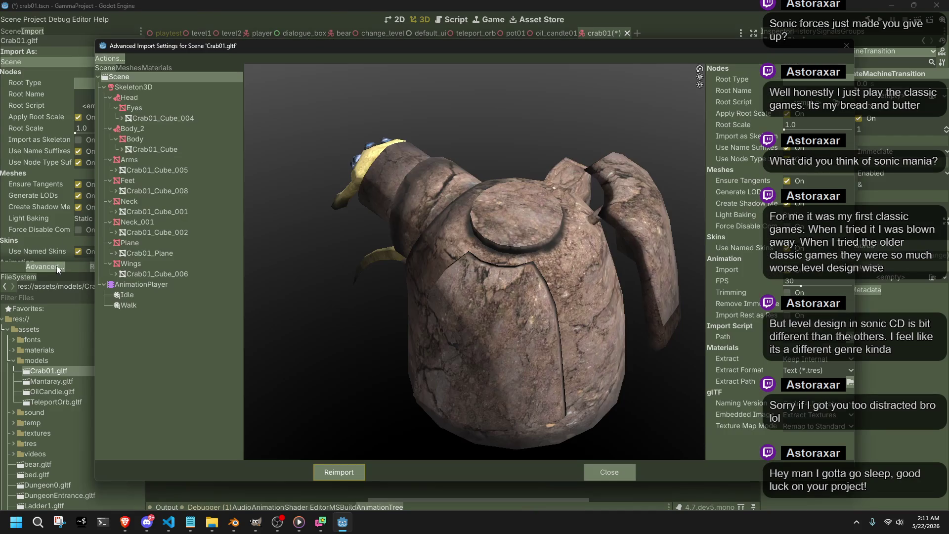
Step: Enable the Idle and Walk animations in Crab01.gltf's import settings and reimport
left_click(105, 67)
left_click(132, 296)
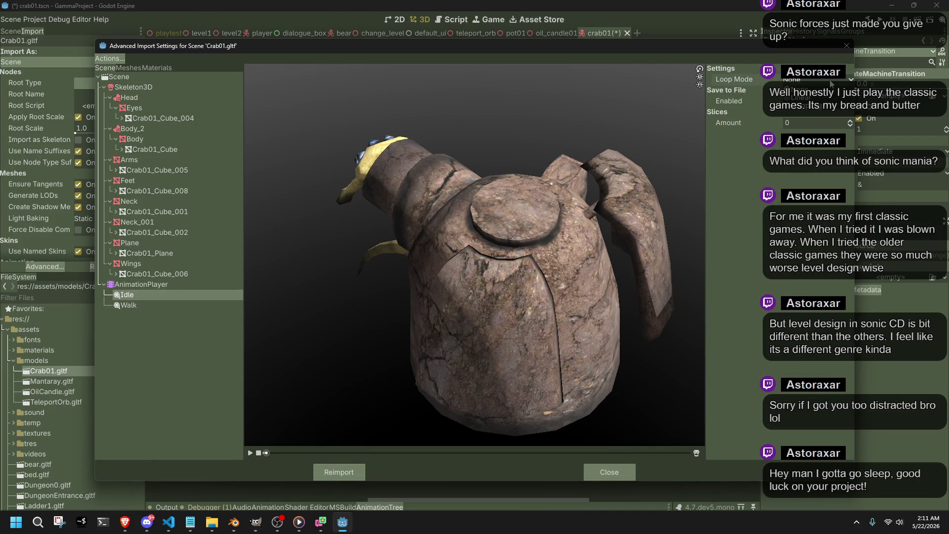
left_click(153, 305)
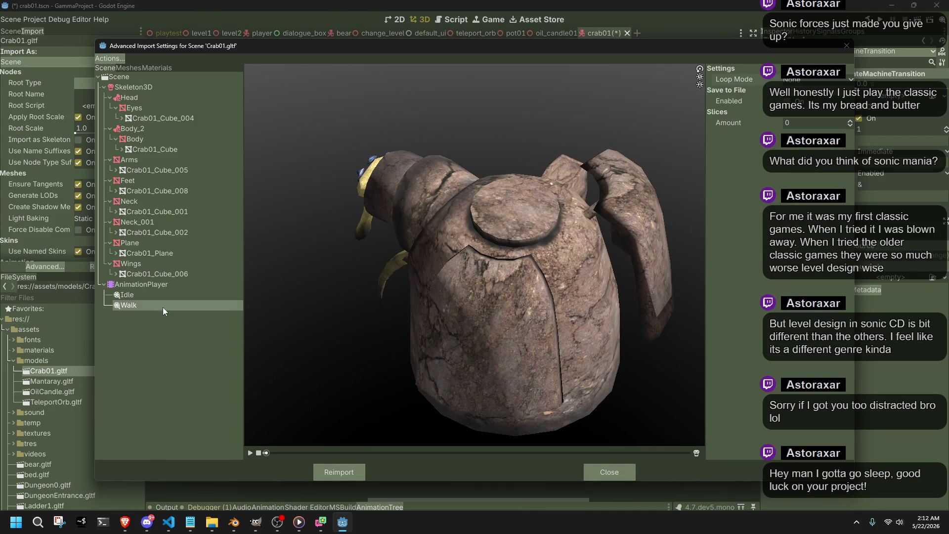
left_click(325, 468)
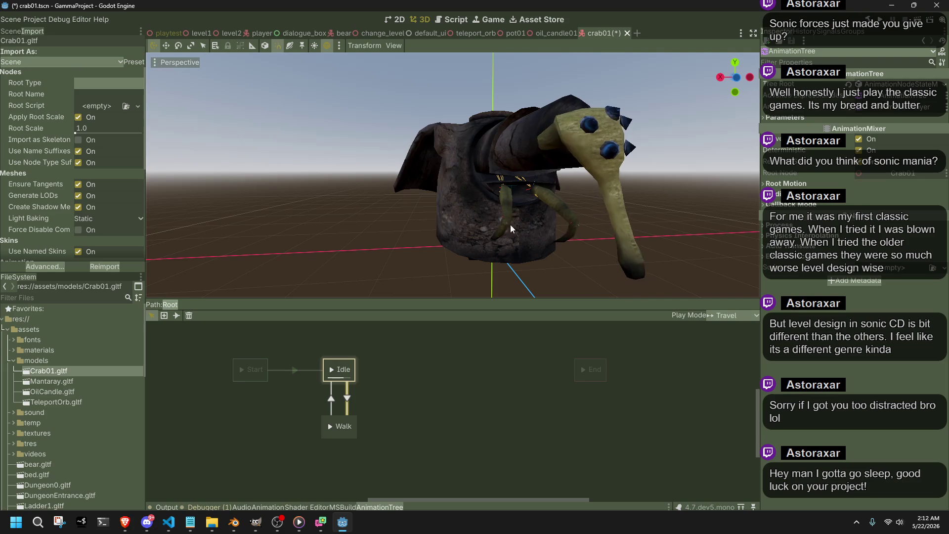
Step: Save crab01.tscn, then reimport Crab01.gltf once more from Advanced Import Settings
key("ctrl+s")
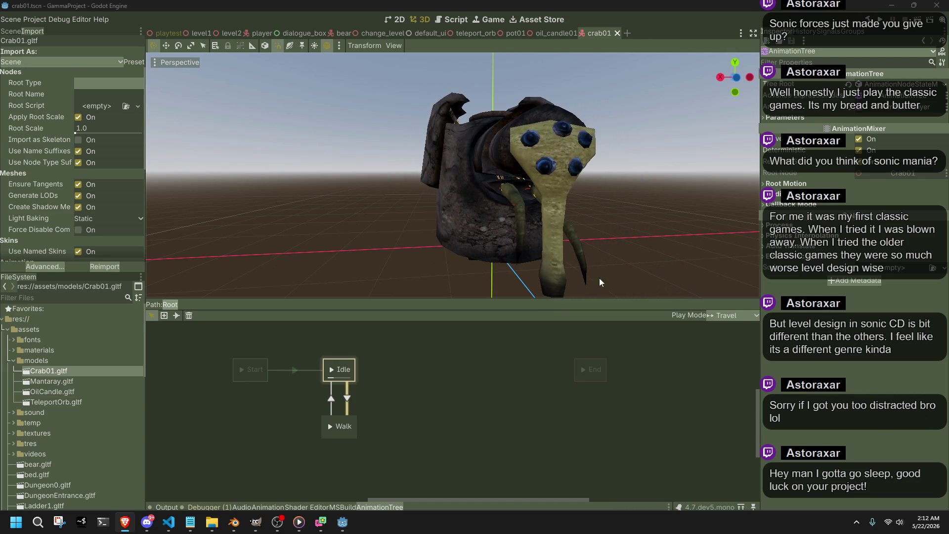
mouse_move(580, 236)
left_mouse_down()
mouse_move(525, 248)
mouse_move(286, 209)
mouse_move(393, 296)
mouse_move(259, 308)
left_mouse_up()
scroll(287, 209, "down", 2)
left_click(381, 195)
scroll(386, 269, "up", 3)
left_click(56, 266)
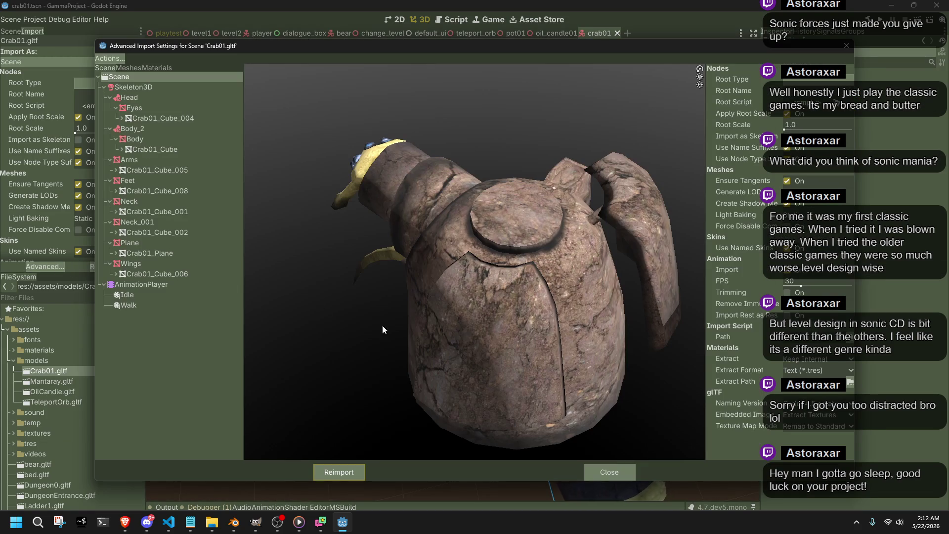
left_click(330, 472)
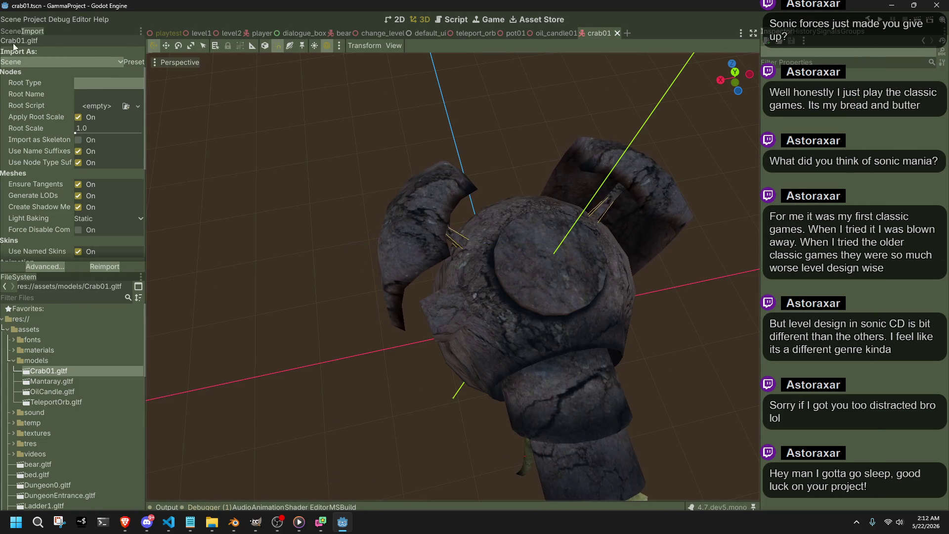
Step: Check the AnimationTree's Start, Idle and Walk state machine and save crab01.tscn
left_click(10, 30)
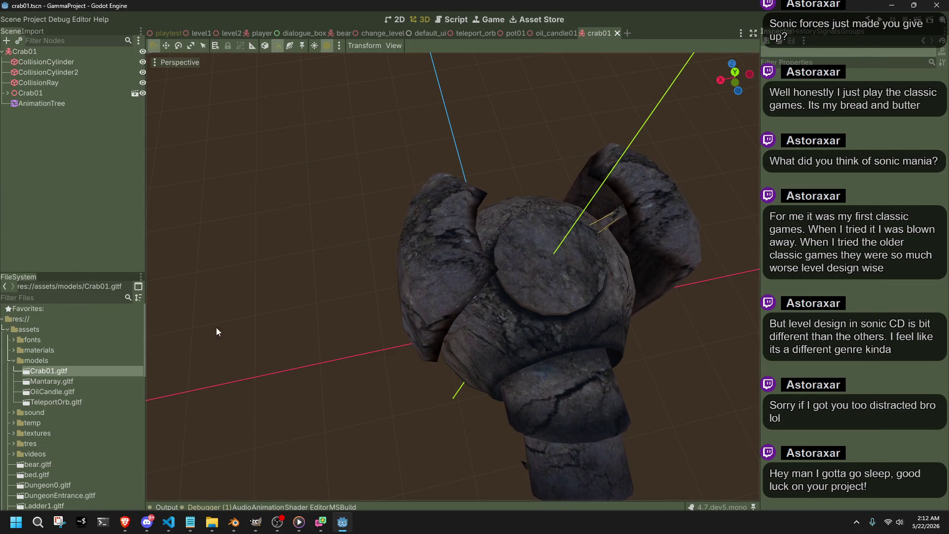
left_click(37, 94)
left_click(37, 101)
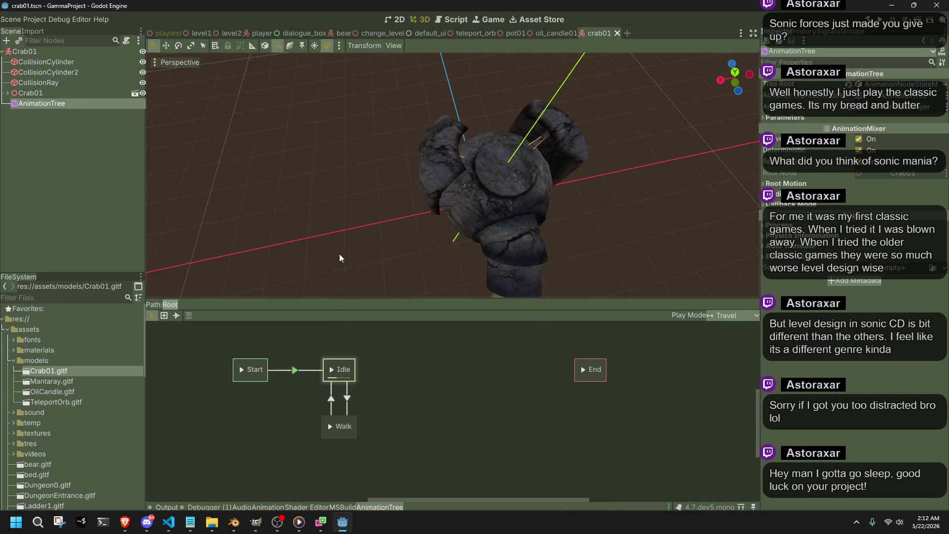
left_click(339, 253)
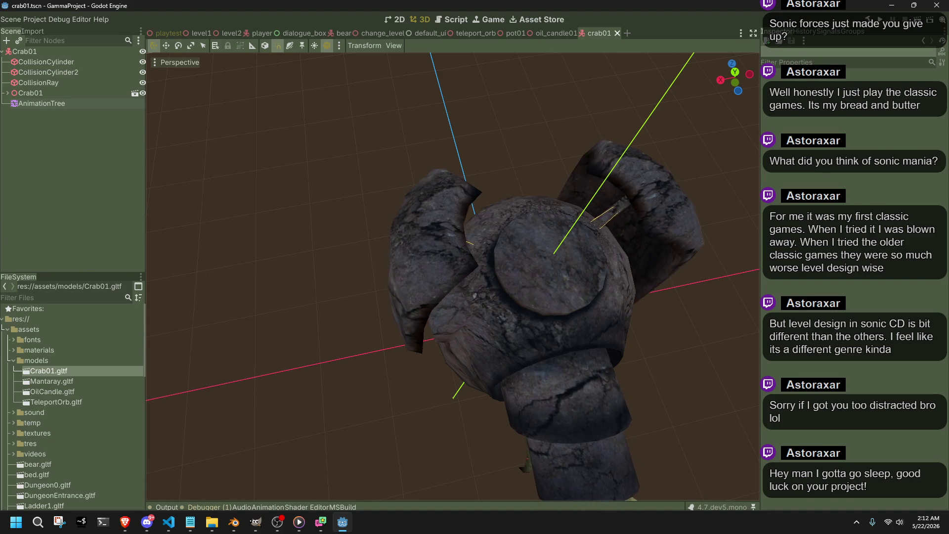
key("alt+Tab")
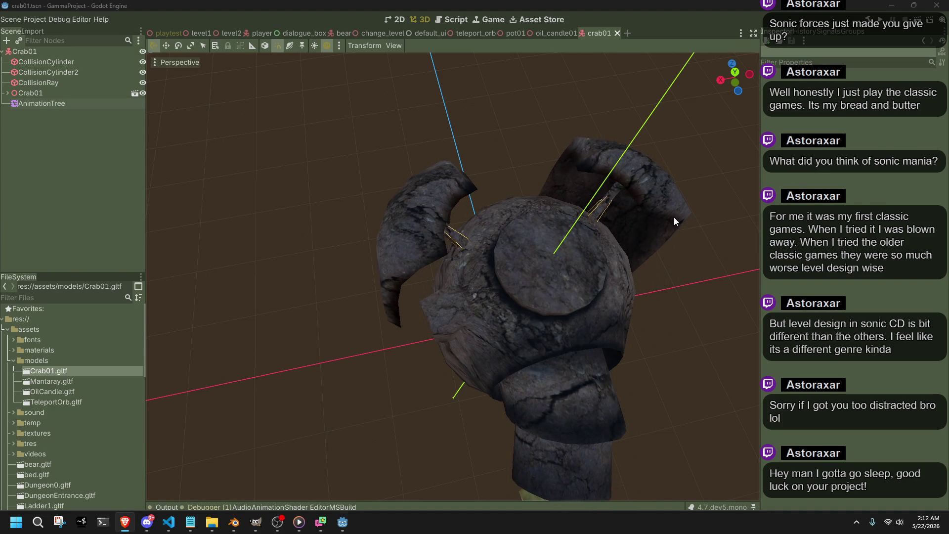
left_click_drag(518, 318, 364, 248)
left_click(58, 104)
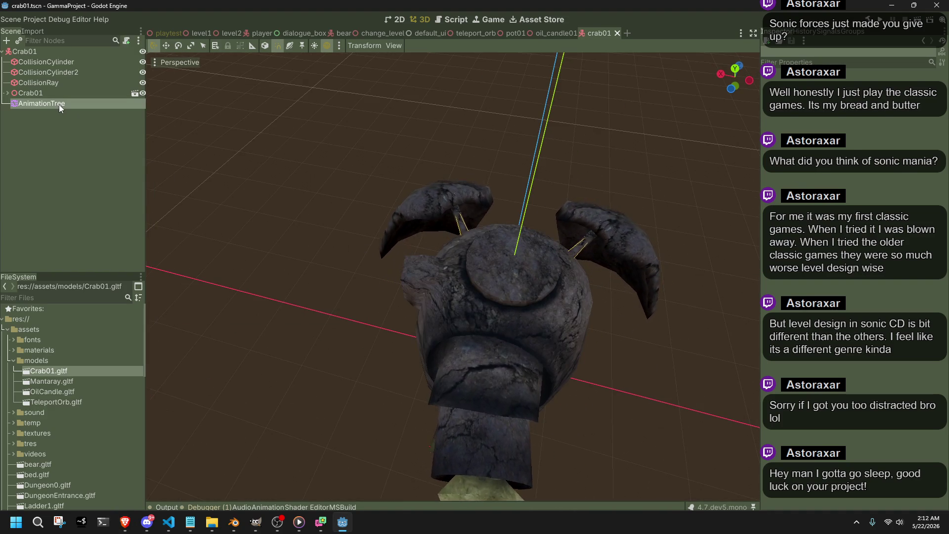
key("ctrl+s")
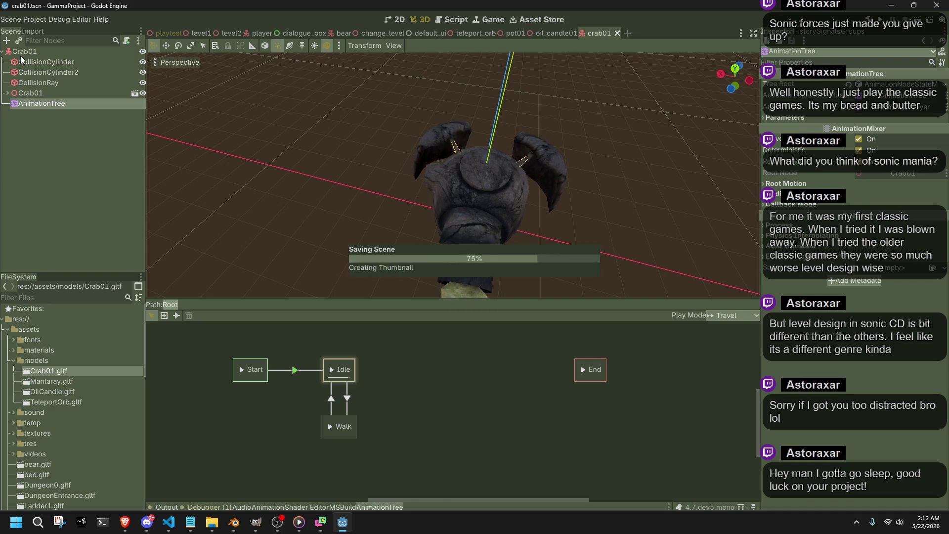
left_click(25, 51)
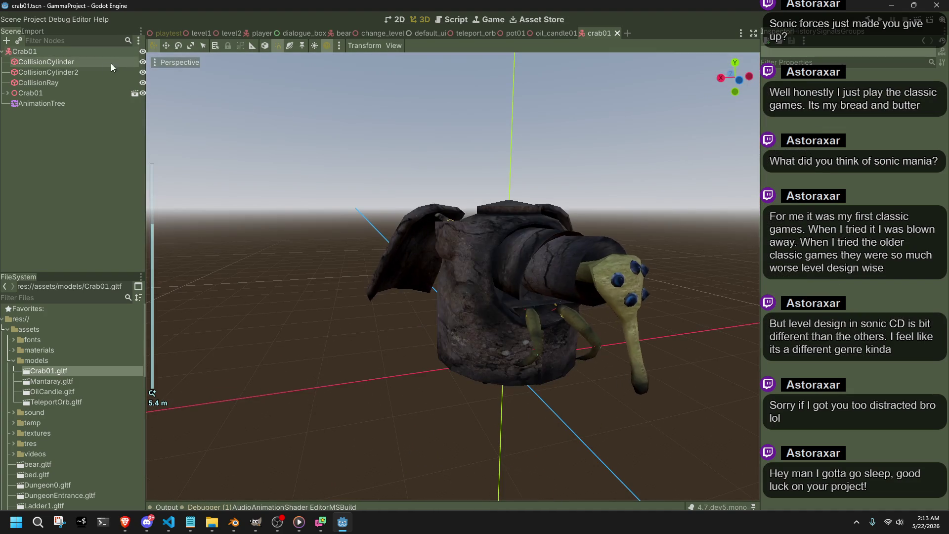
Step: Delete CollisionCylinder2 from the Crab01 scene tree, confirming the deletion
left_click(85, 73)
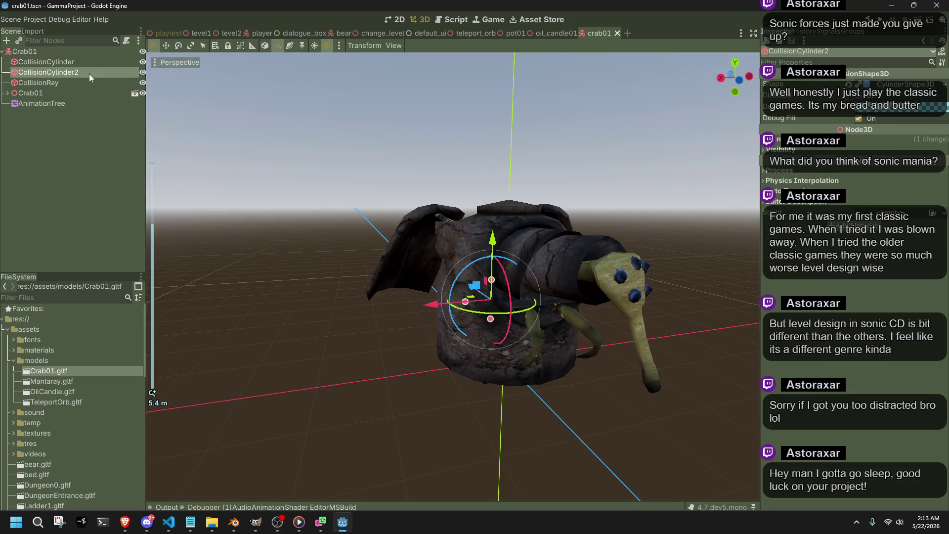
key("Delete")
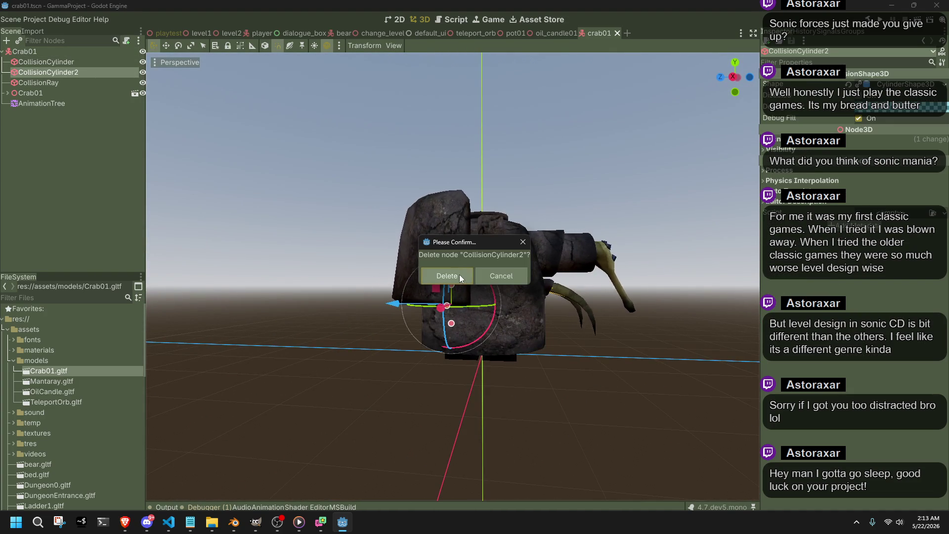
left_click(448, 303)
left_click(54, 72)
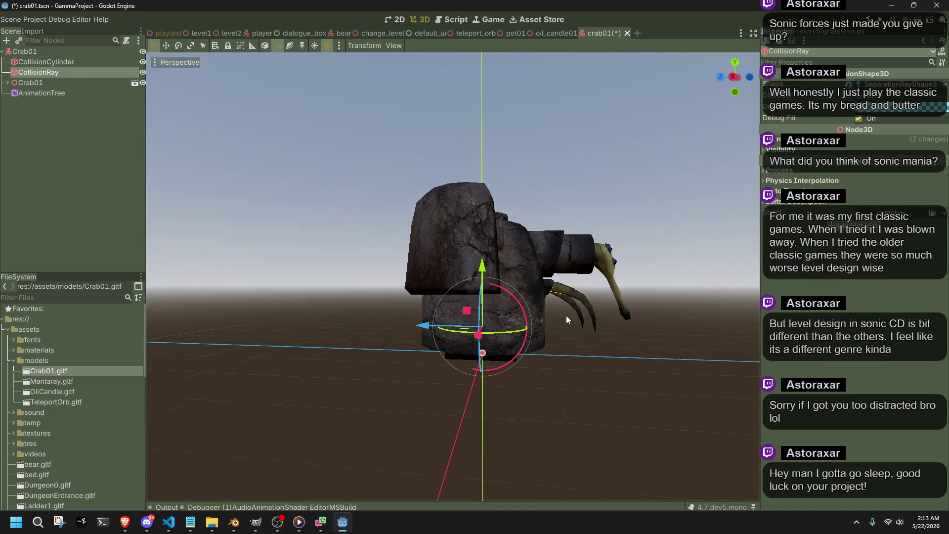
Step: Resize CollisionCylinder's radius and height (about 1.8875) in top and side views to enclose the body
left_click(70, 62)
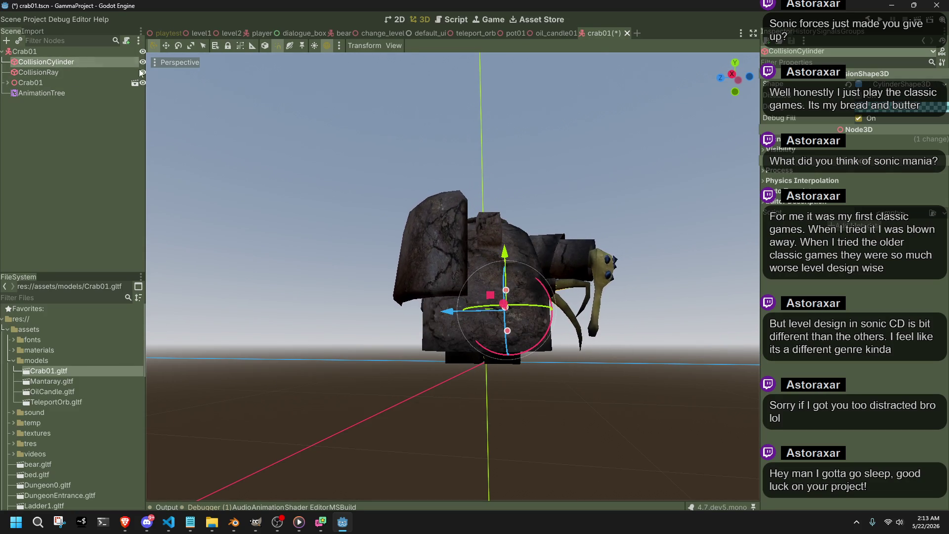
left_click(143, 83)
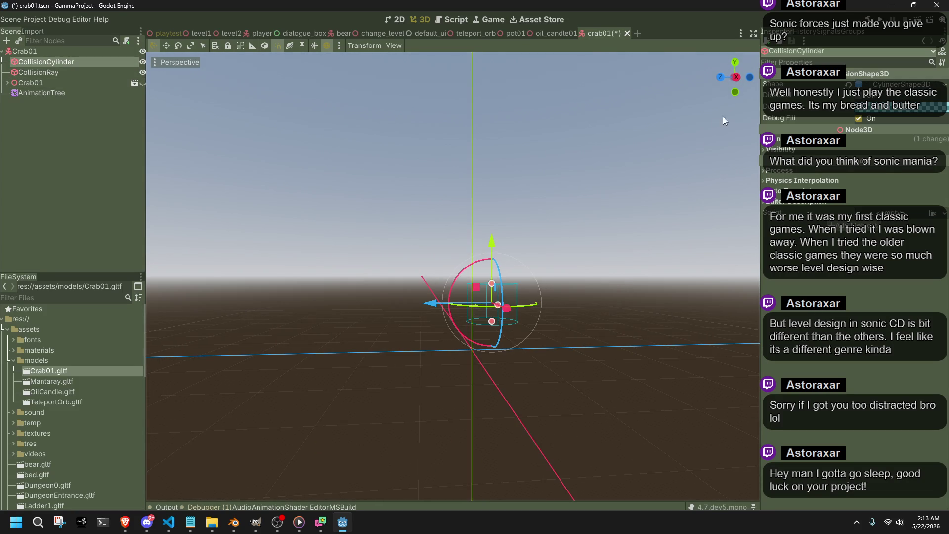
left_click(738, 80)
scroll(467, 323, "up", 4)
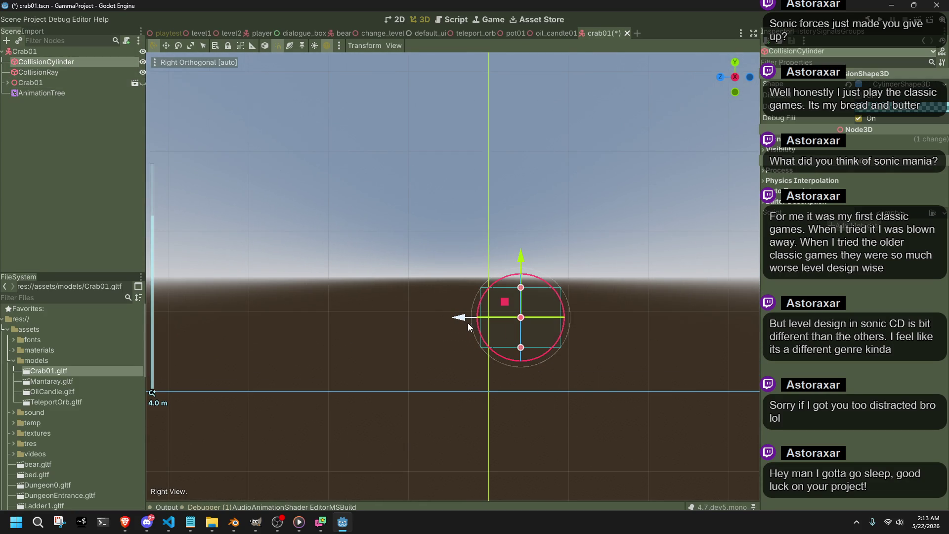
mouse_move(437, 319)
left_mouse_down()
mouse_move(487, 419)
mouse_move(557, 416)
left_mouse_up()
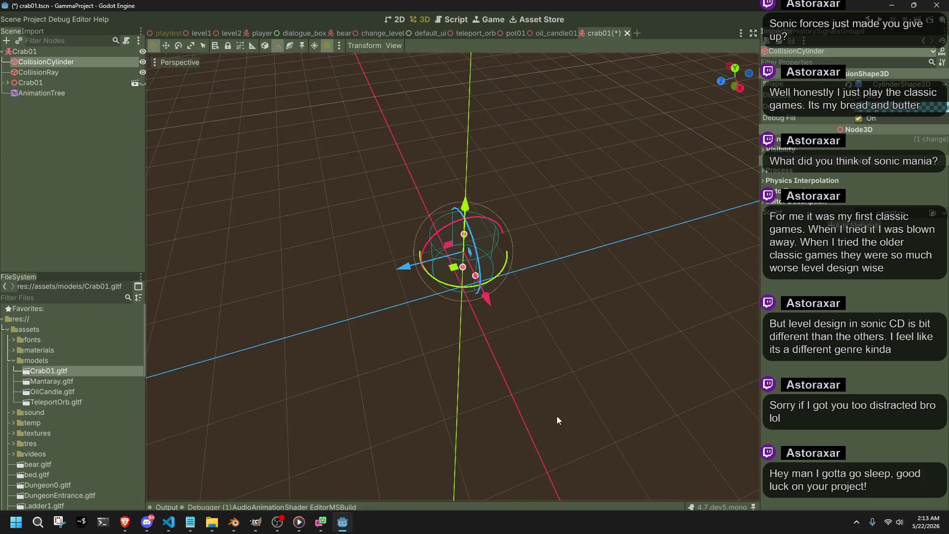
left_click(142, 82)
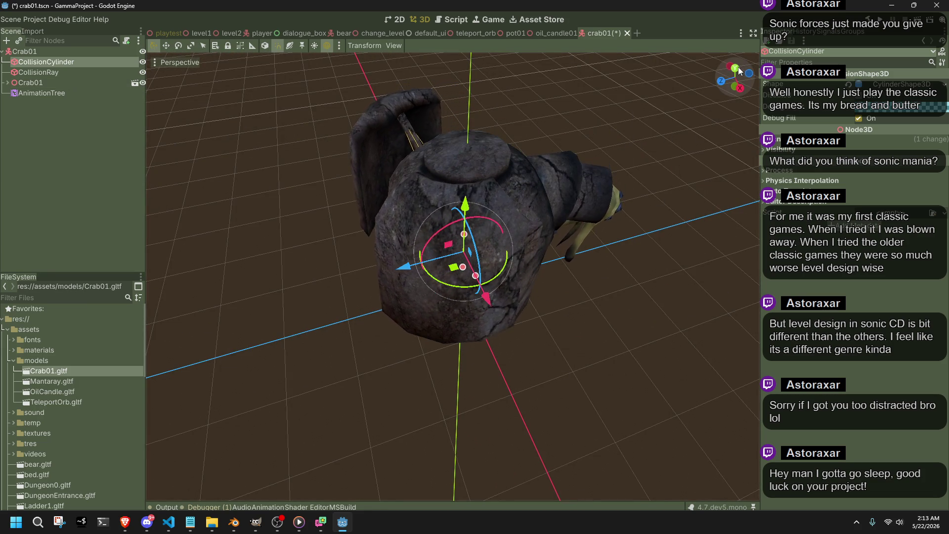
left_click(740, 71)
mouse_move(470, 240)
left_mouse_down()
mouse_move(588, 241)
mouse_move(489, 243)
mouse_move(443, 170)
left_mouse_up()
mouse_move(391, 267)
left_mouse_down()
mouse_move(407, 154)
mouse_move(414, 179)
mouse_move(419, 161)
mouse_move(474, 157)
mouse_move(470, 144)
mouse_move(642, 155)
mouse_move(469, 177)
mouse_move(468, 199)
mouse_move(511, 220)
mouse_move(559, 200)
mouse_move(562, 302)
mouse_move(557, 265)
mouse_move(547, 290)
mouse_move(443, 292)
mouse_move(419, 271)
mouse_move(432, 256)
mouse_move(542, 289)
mouse_move(450, 275)
left_mouse_up()
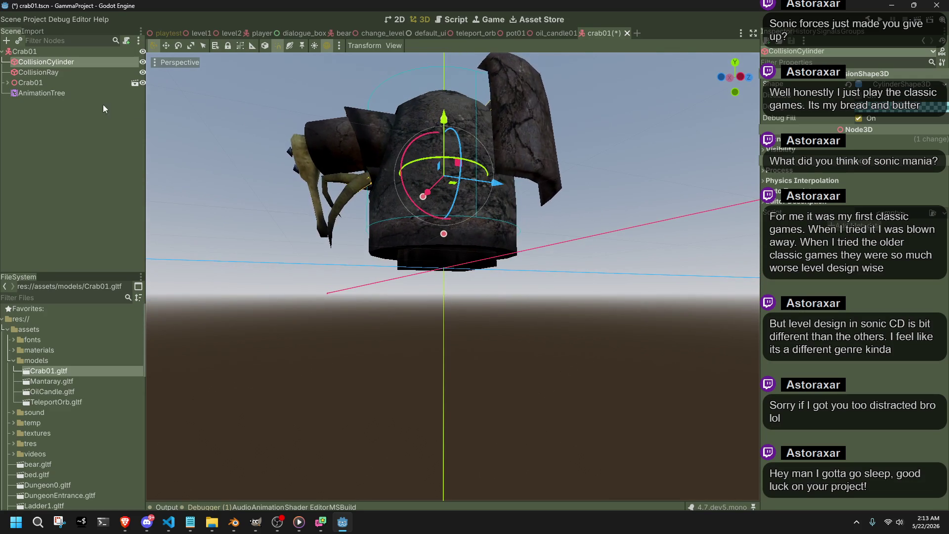
left_click(48, 75)
Step: Save crab01.tscn and orbit around the crab
mouse_move(245, 156)
left_mouse_down()
mouse_move(464, 300)
mouse_move(544, 292)
left_mouse_up()
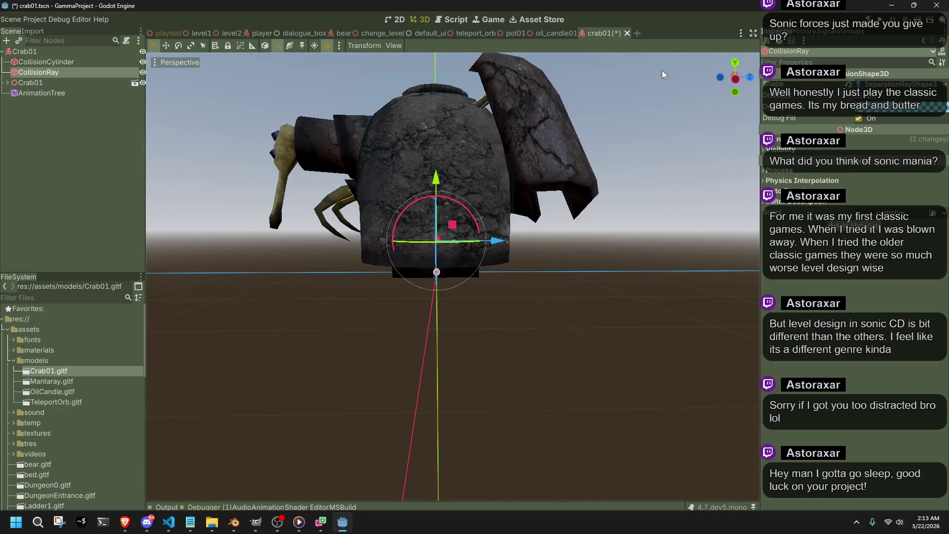
key("ctrl+s")
left_click_drag(517, 304, 358, 309)
mouse_move(434, 353)
left_mouse_down()
mouse_move(626, 341)
mouse_move(612, 312)
left_mouse_up()
Step: Try duplicating CollisionCylinder and moving the copy 2 along Z, then undo it
left_click(42, 61)
left_click_drag(444, 301, 521, 302)
key("ctrl+d")
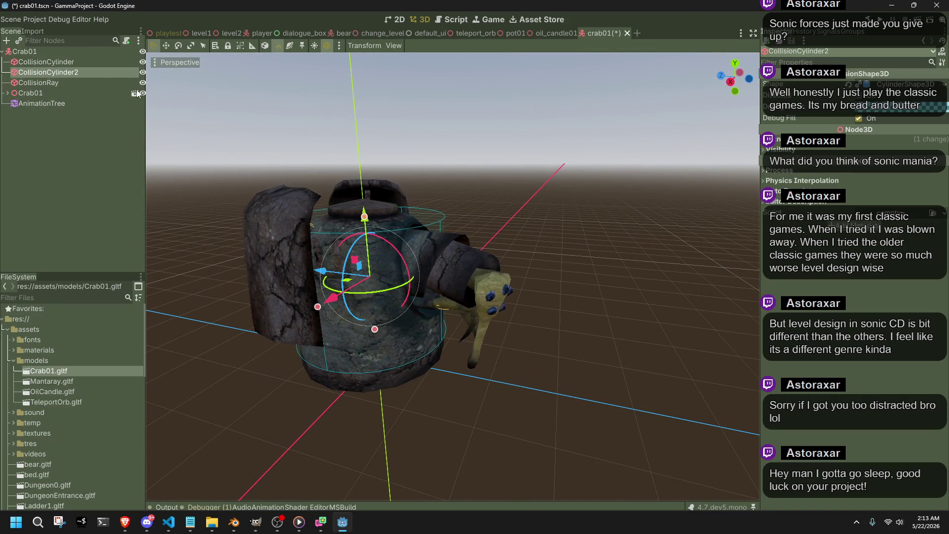
left_click_drag(318, 272, 468, 302)
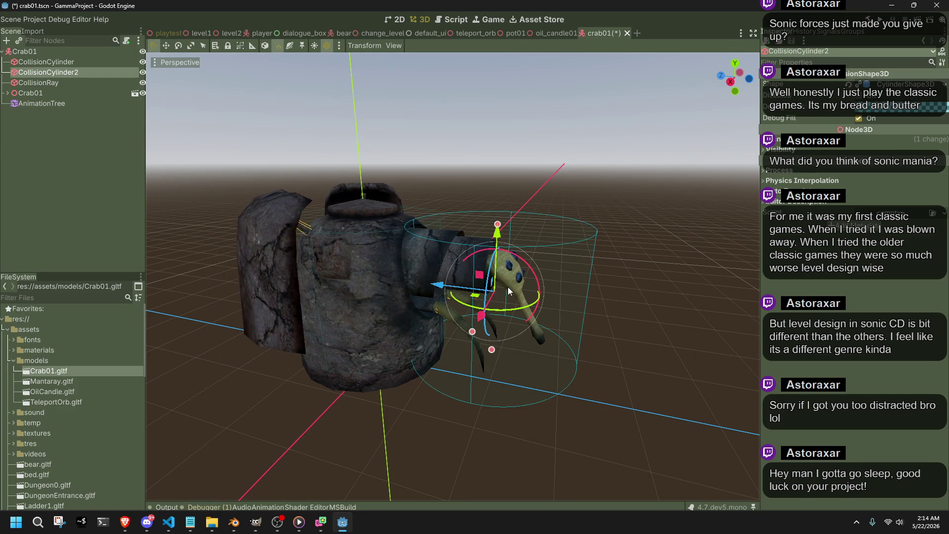
key("ctrl+z")
key("ctrl+z")
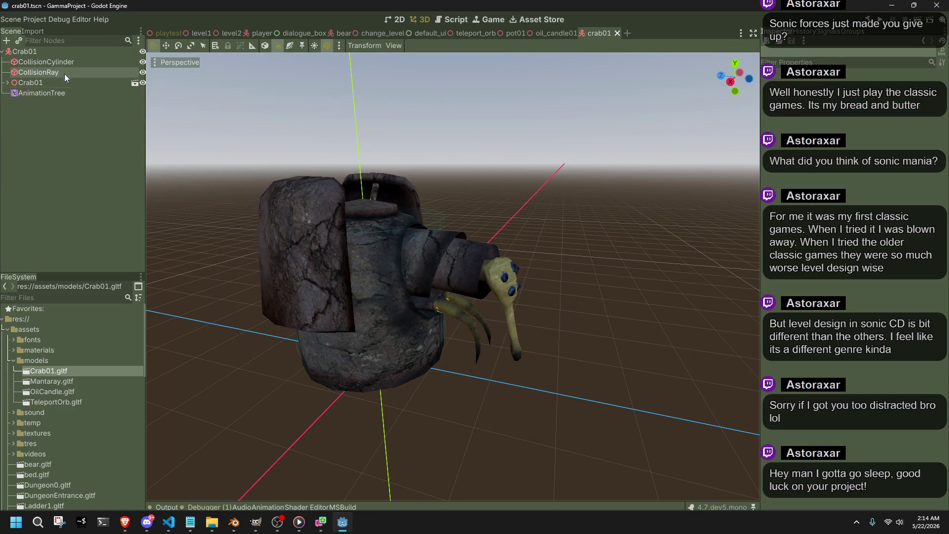
key("ctrl+d")
mouse_move(321, 273)
left_mouse_down()
mouse_move(501, 316)
mouse_move(504, 298)
mouse_move(485, 312)
left_mouse_up()
key("ctrl+z")
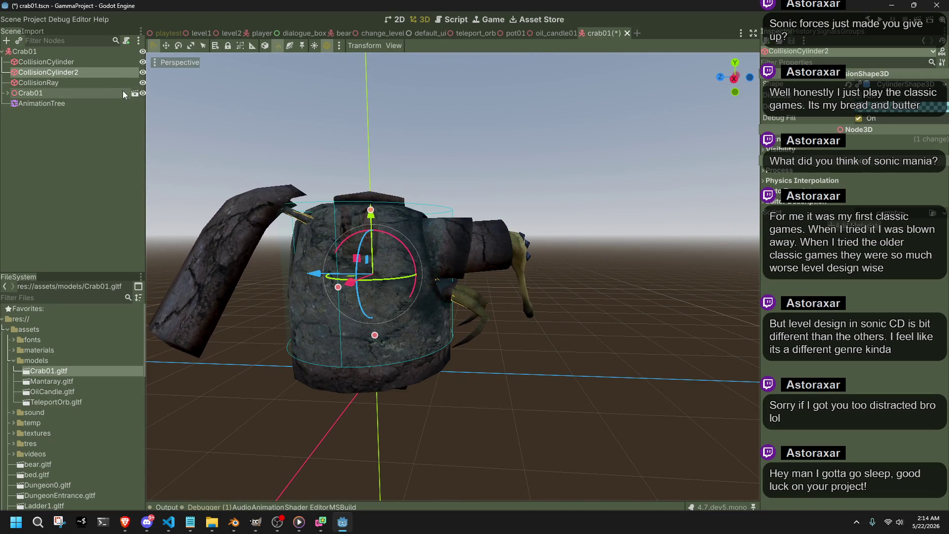
key("ctrl+z")
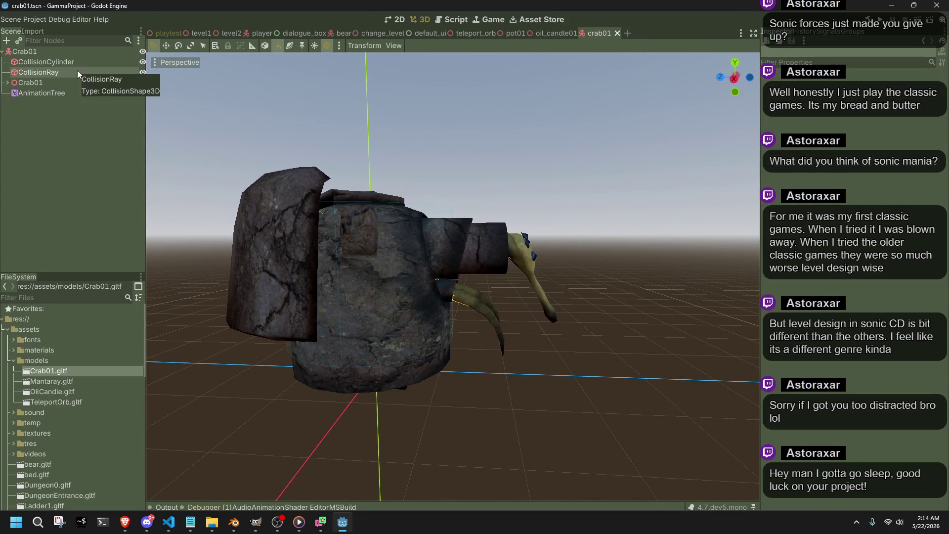
Step: Duplicate CollisionCylinder as CollisionCylinder2 from the context menu and expand its shape settings
right_click(61, 63)
left_click(83, 124)
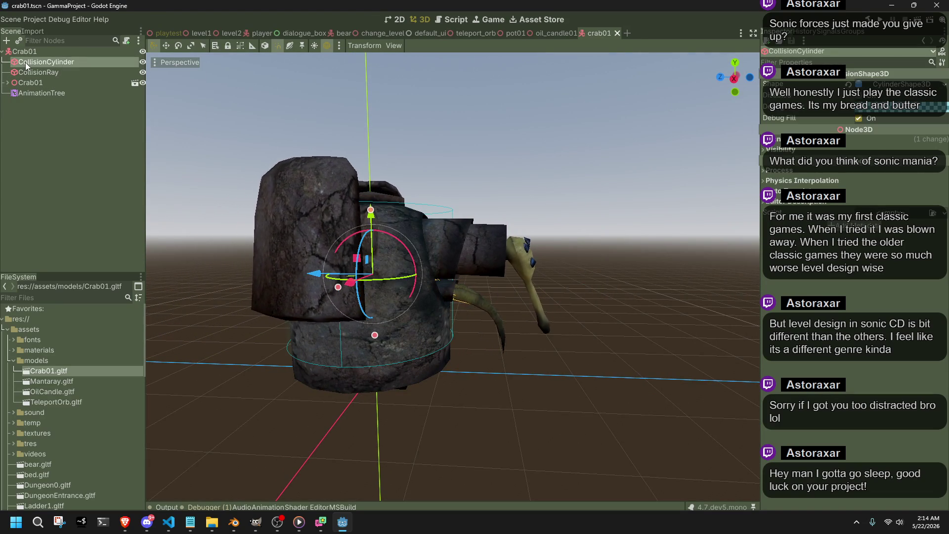
left_click(894, 85)
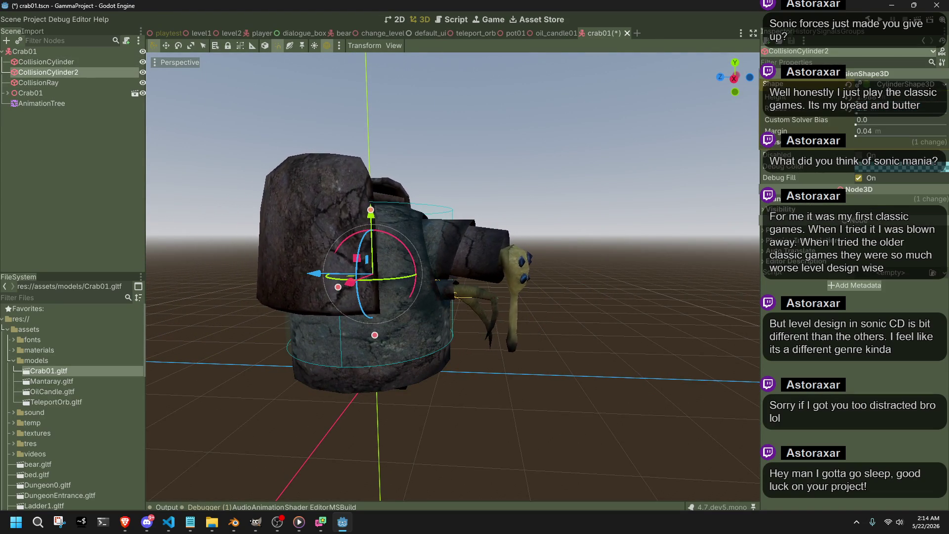
Step: Move CollisionCylinder2 forward onto the crab's head, raise it 0.2 and reduce its height
mouse_move(403, 299)
left_mouse_down()
mouse_move(516, 345)
mouse_move(525, 243)
left_mouse_up()
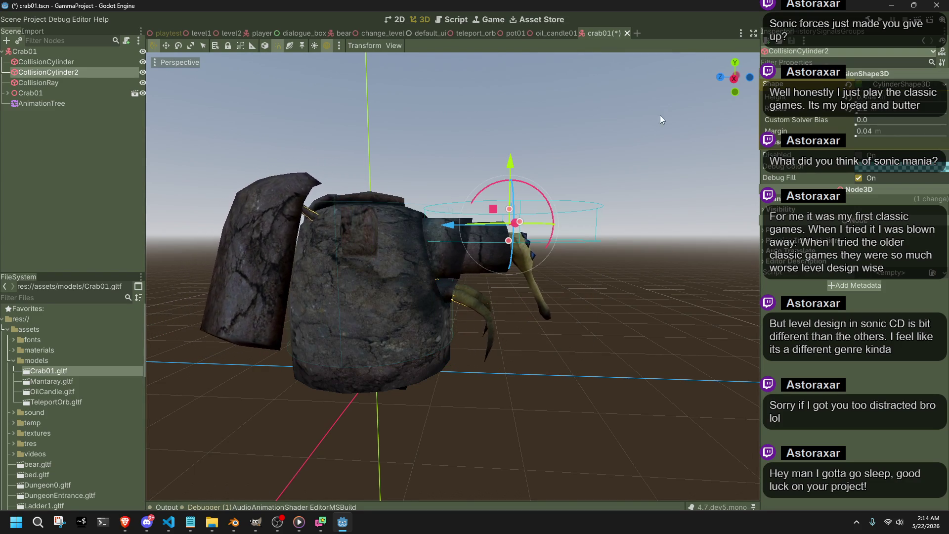
left_click(734, 78)
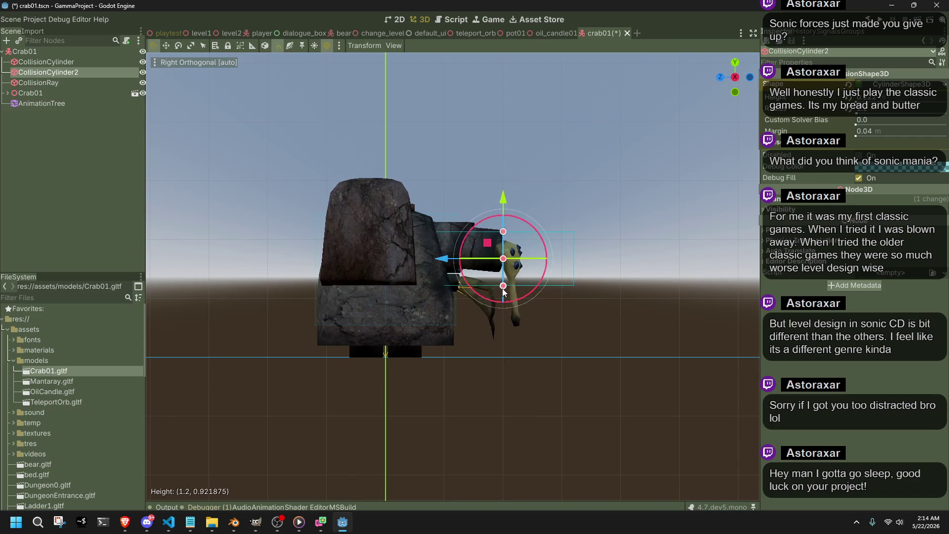
mouse_move(504, 170)
left_mouse_down()
mouse_move(503, 160)
mouse_move(504, 181)
left_mouse_up()
left_click_drag(504, 228, 505, 223)
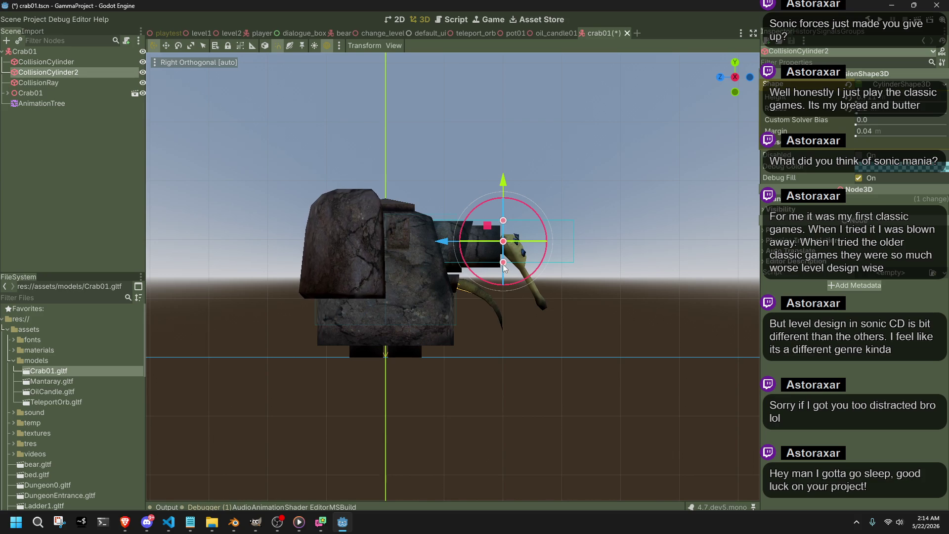
left_click_drag(536, 262, 550, 347)
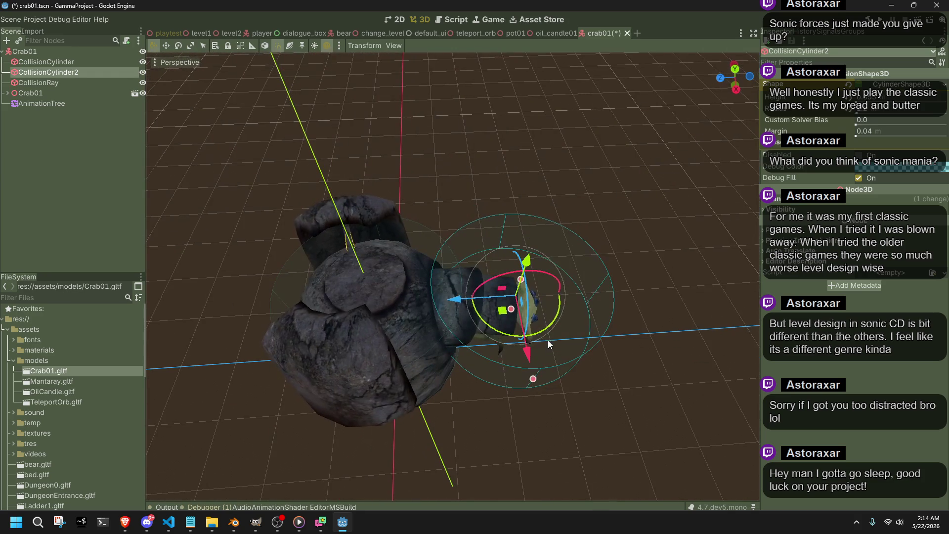
left_click(736, 89)
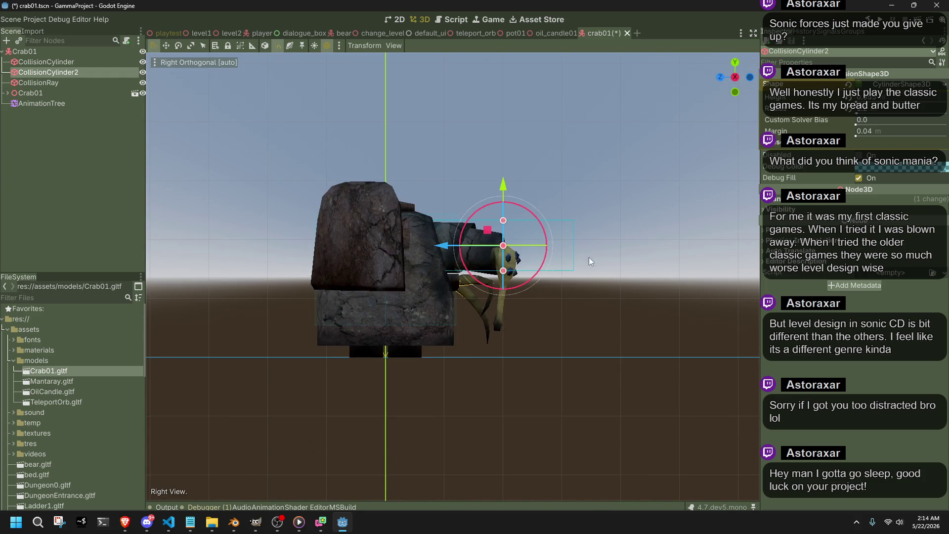
Step: Shrink CollisionCylinder2's radius in top view to fit around the head
left_click(735, 63)
left_click_drag(564, 224, 548, 232)
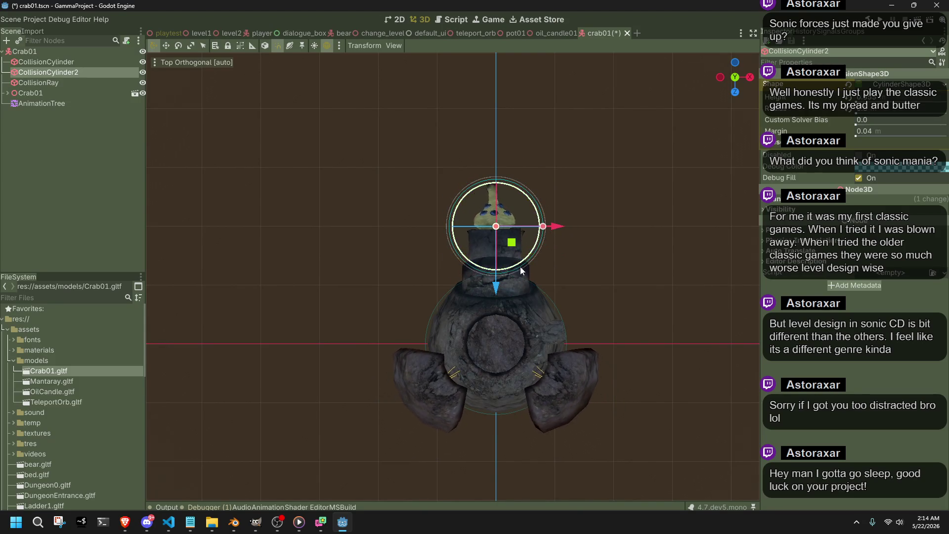
scroll(511, 286, "up", 3)
mouse_move(511, 286)
left_mouse_down()
mouse_move(354, 257)
mouse_move(400, 192)
mouse_move(539, 141)
mouse_move(621, 139)
mouse_move(658, 233)
mouse_move(562, 332)
mouse_move(471, 350)
mouse_move(446, 343)
mouse_move(357, 268)
left_mouse_up()
scroll(621, 139, "down", 4)
left_click(354, 269)
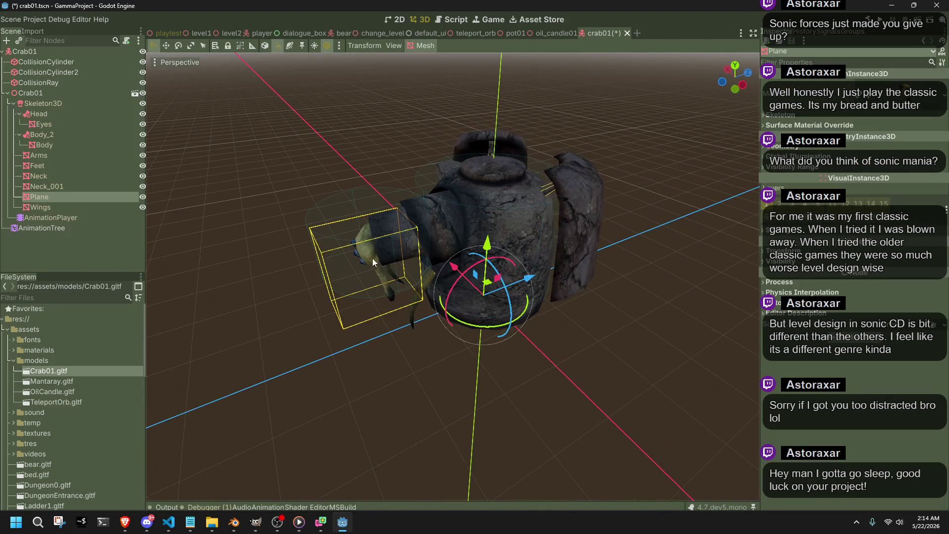
Step: Nudge the head cylinder CollisionCylinder2 0.3 along Z and save the scene
left_click(312, 211)
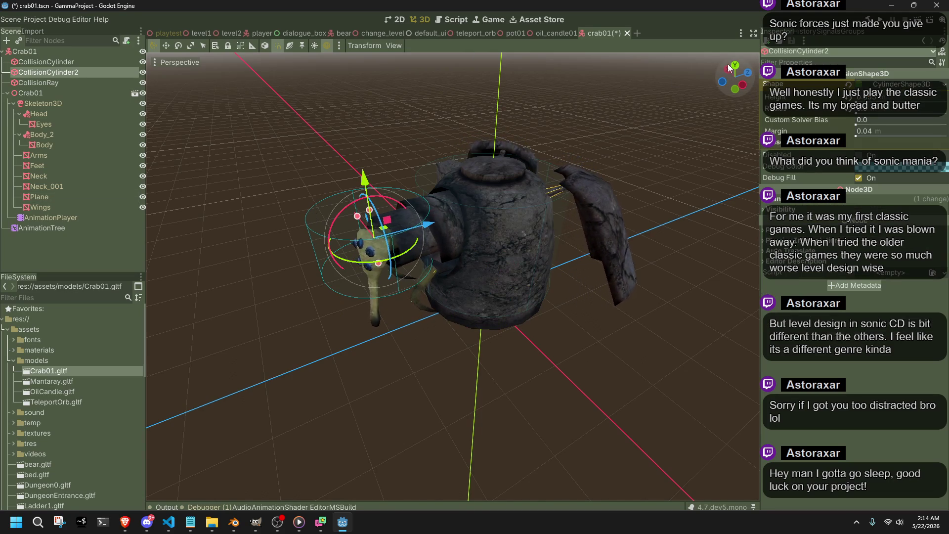
left_click(734, 66)
scroll(511, 295, "up", 5)
mouse_move(537, 268)
left_mouse_down()
mouse_move(545, 240)
mouse_move(547, 283)
left_mouse_up()
mouse_move(432, 260)
left_mouse_down()
mouse_move(577, 122)
mouse_move(662, 89)
mouse_move(431, 283)
mouse_move(482, 283)
left_mouse_up()
scroll(481, 284, "down", 5)
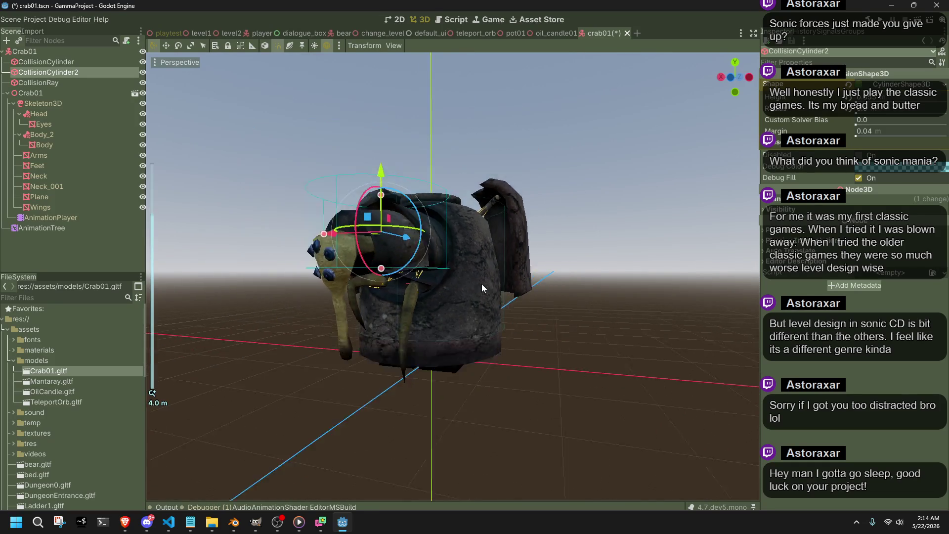
mouse_move(431, 334)
left_mouse_down()
mouse_move(514, 372)
mouse_move(640, 358)
mouse_move(576, 352)
mouse_move(526, 363)
mouse_move(363, 244)
left_mouse_up()
key("ctrl+s")
Step: Select the body CollisionCylinder, widen its radius to 1.5 and shift it along Z
left_click(639, 358)
scroll(640, 357, "down", 3)
left_click(383, 246)
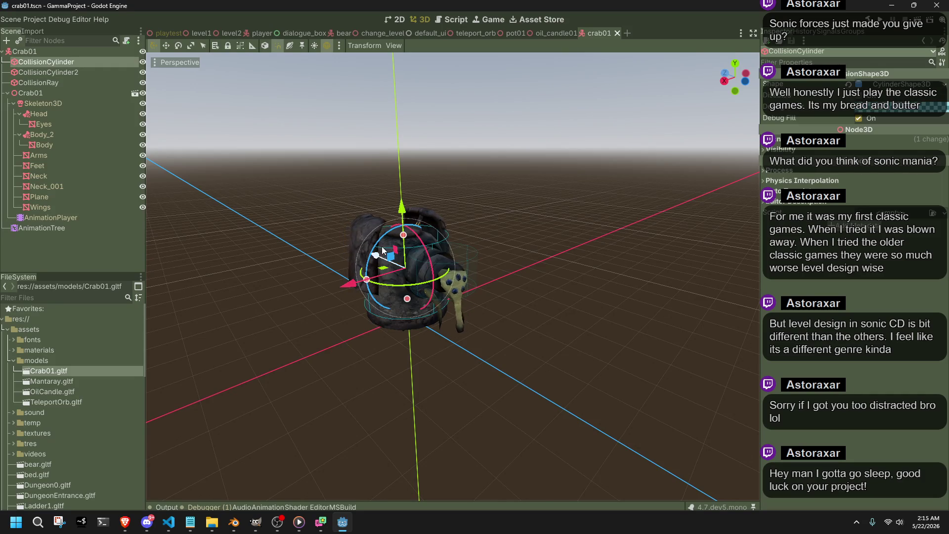
left_click(740, 66)
scroll(531, 325, "up", 5)
left_click_drag(546, 285, 557, 287)
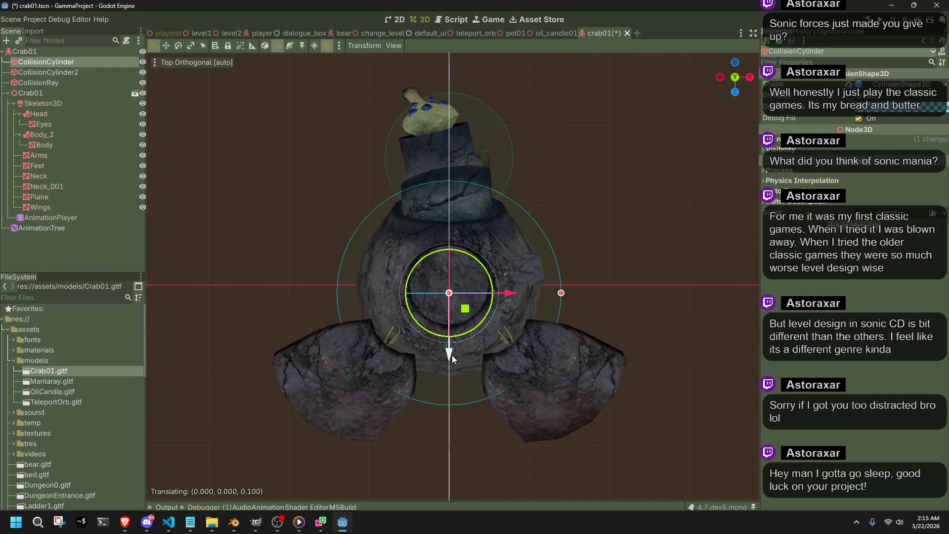
left_click_drag(454, 364, 456, 369)
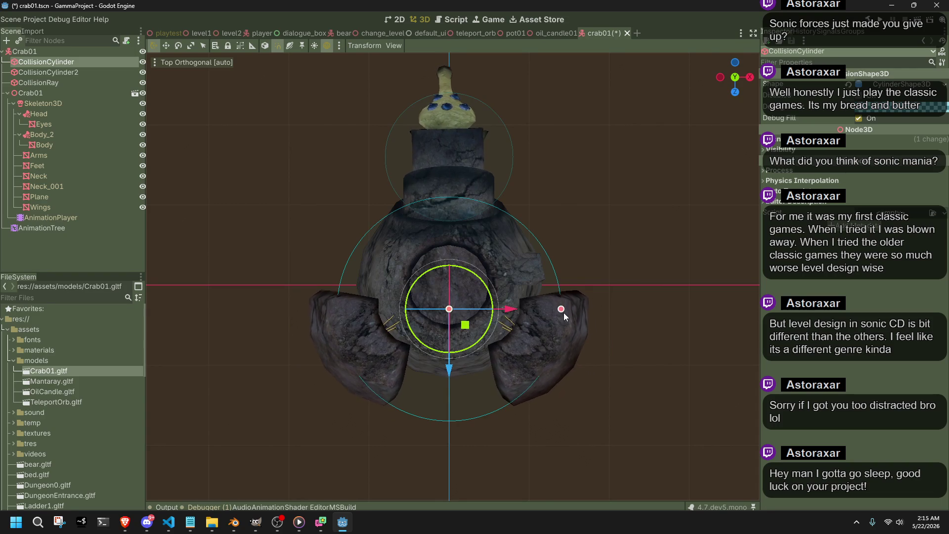
left_click_drag(561, 309, 570, 313)
mouse_move(455, 359)
left_mouse_down()
mouse_move(448, 364)
mouse_move(625, 249)
left_mouse_up()
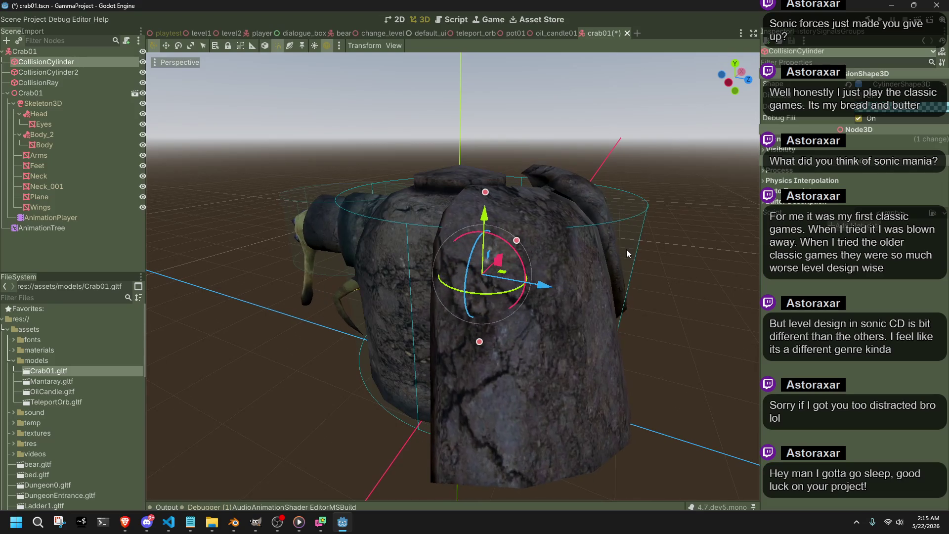
Step: Settle the body cylinder at radius 1.2, moved 0.2 back along Z
mouse_move(727, 74)
left_mouse_down()
mouse_move(710, 77)
mouse_move(735, 70)
left_mouse_up()
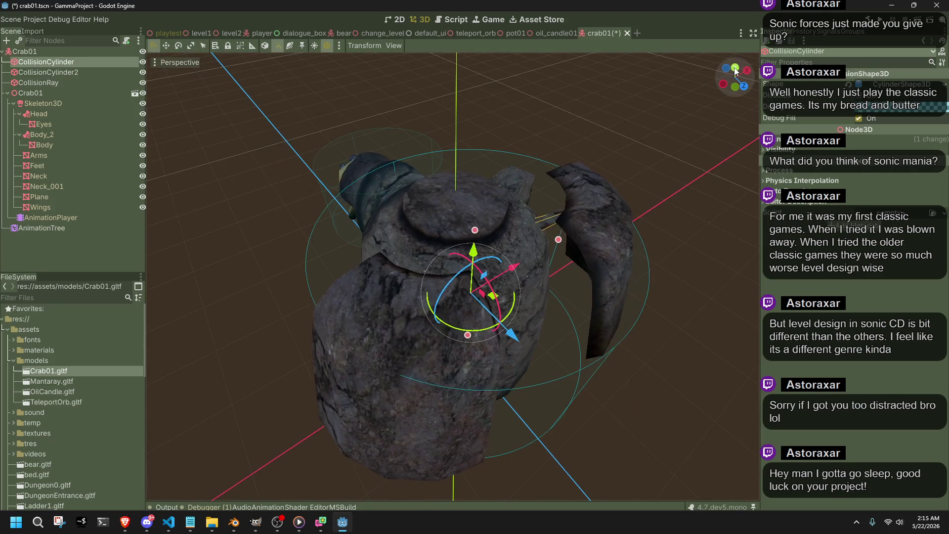
left_click(735, 69)
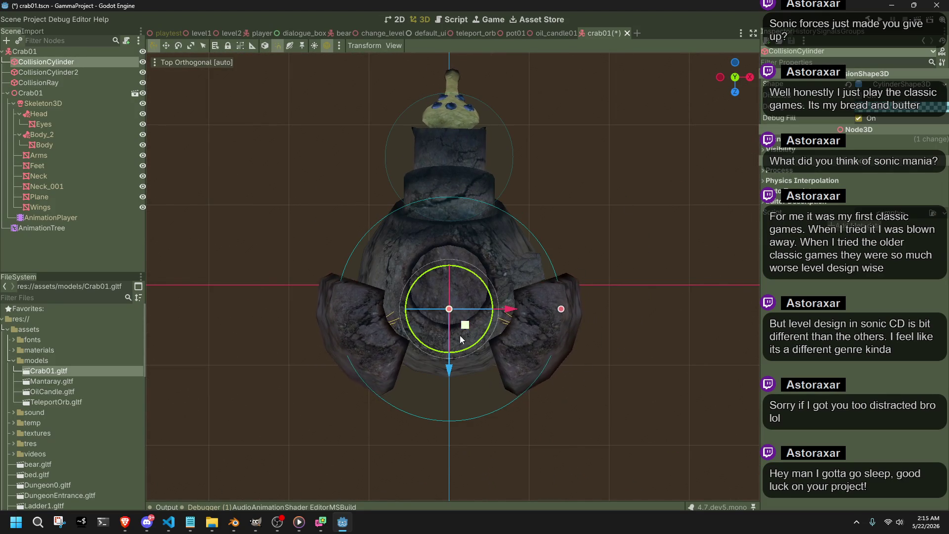
mouse_move(447, 372)
left_mouse_down()
mouse_move(545, 339)
mouse_move(615, 267)
mouse_move(650, 203)
mouse_move(737, 182)
mouse_move(183, 189)
mouse_move(198, 188)
mouse_move(152, 182)
mouse_move(698, 181)
mouse_move(690, 115)
mouse_move(627, 92)
mouse_move(553, 120)
mouse_move(481, 174)
mouse_move(518, 193)
mouse_move(566, 253)
mouse_move(695, 84)
left_mouse_up()
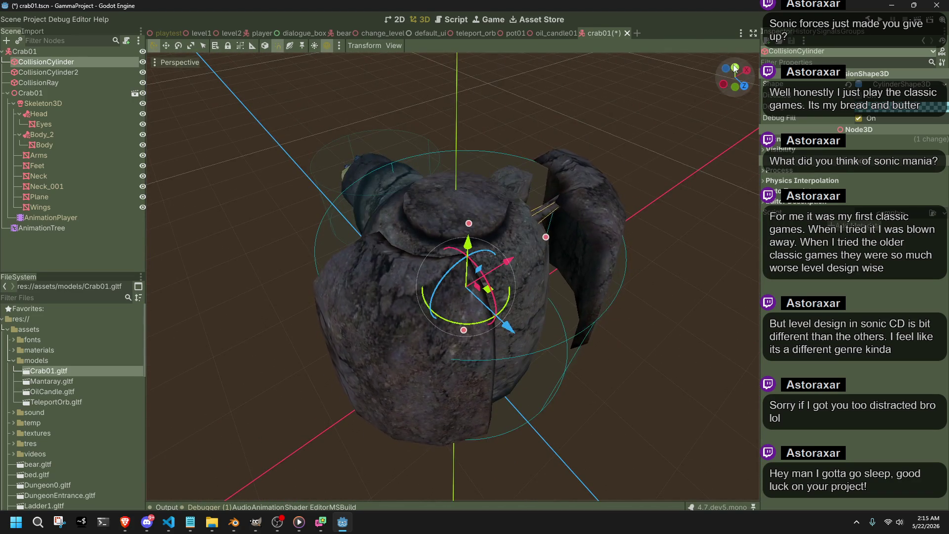
left_click(732, 70)
left_click_drag(561, 301, 546, 301)
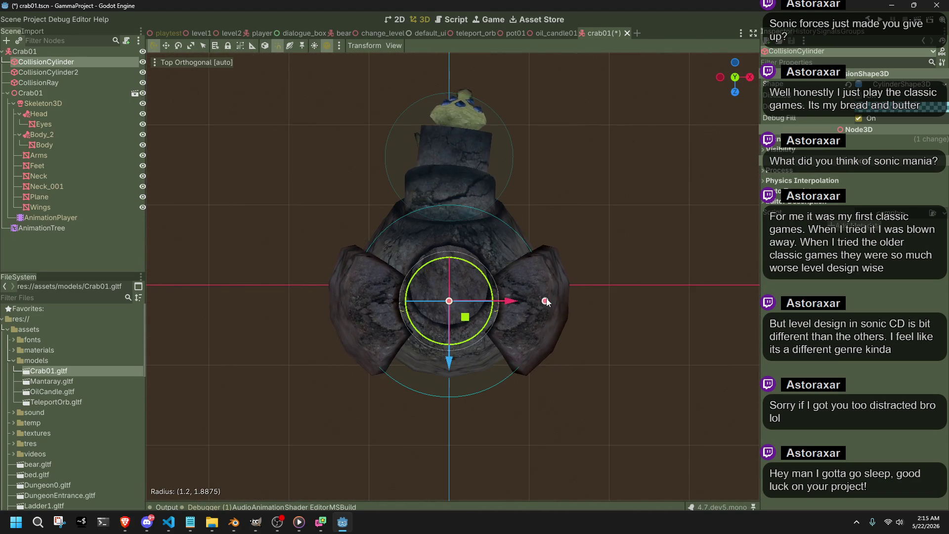
mouse_move(455, 364)
left_mouse_down()
mouse_move(454, 382)
mouse_move(455, 348)
left_mouse_up()
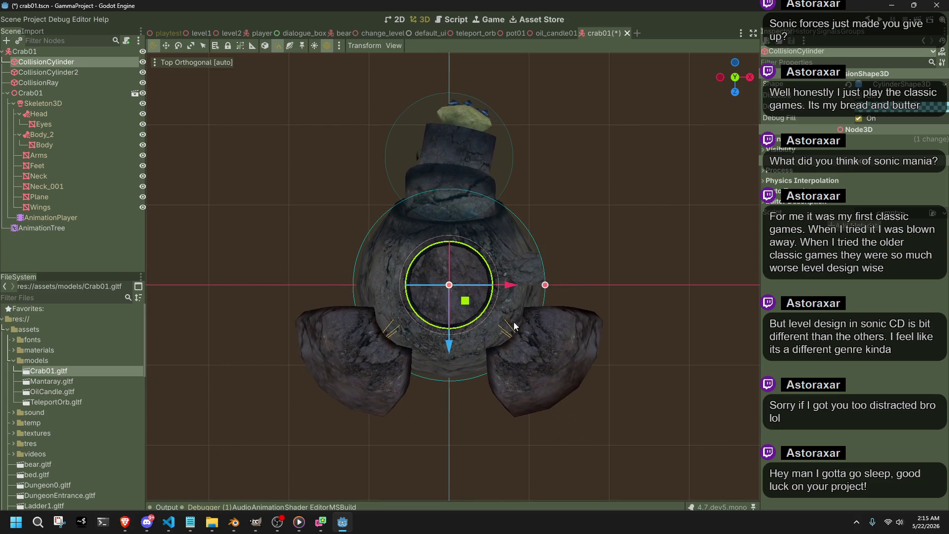
mouse_move(545, 285)
left_mouse_down()
mouse_move(433, 153)
mouse_move(336, 137)
mouse_move(304, 185)
left_mouse_up()
mouse_move(374, 295)
left_mouse_down()
mouse_move(365, 298)
mouse_move(473, 275)
mouse_move(609, 393)
left_mouse_up()
Step: Save crab01, instance crab01.tscn into the playtest level, save it and run the game
left_click(609, 393)
key("ctrl+s")
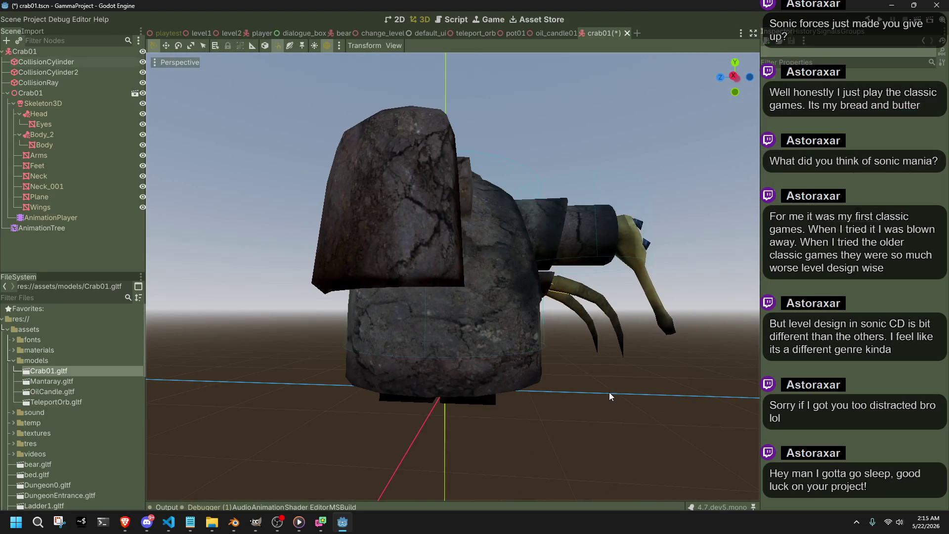
scroll(561, 360, "down", 2)
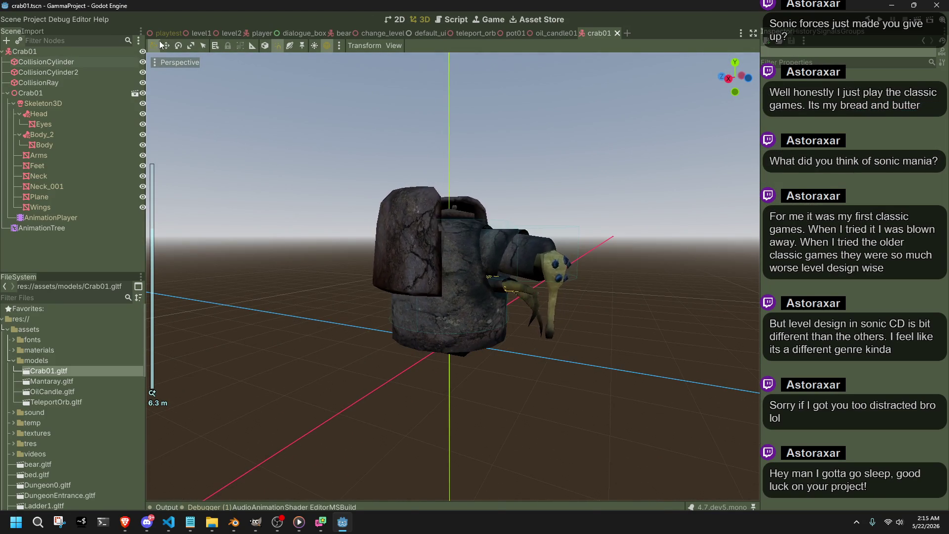
left_click(156, 34)
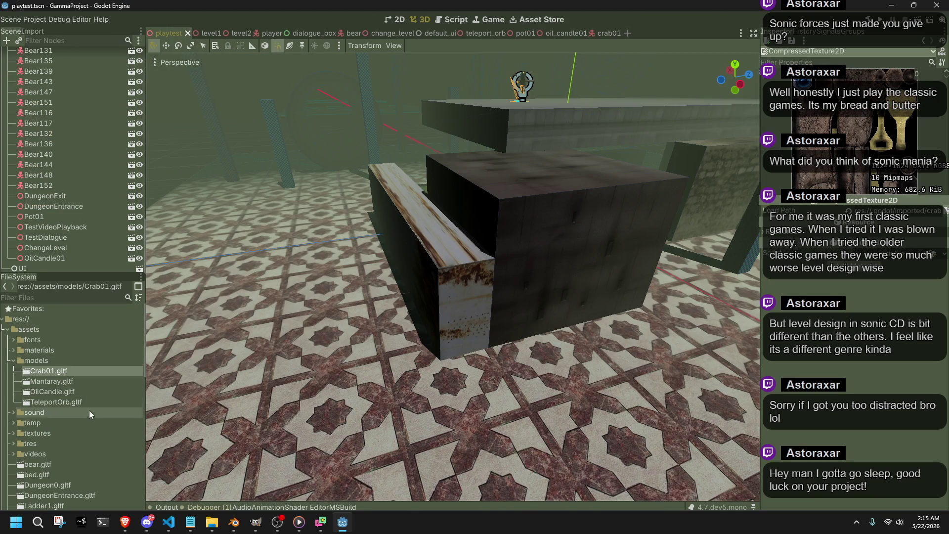
scroll(88, 408, "down", 1)
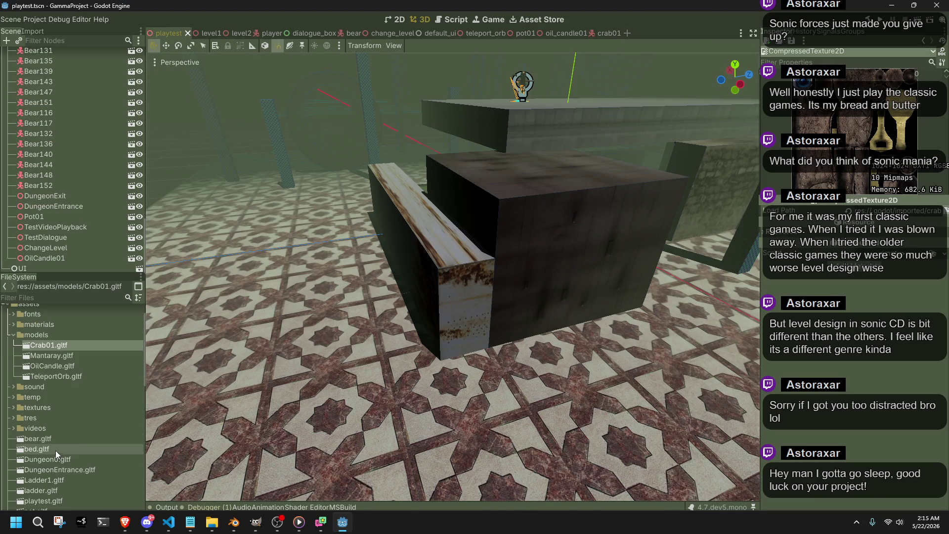
scroll(70, 446, "down", 8)
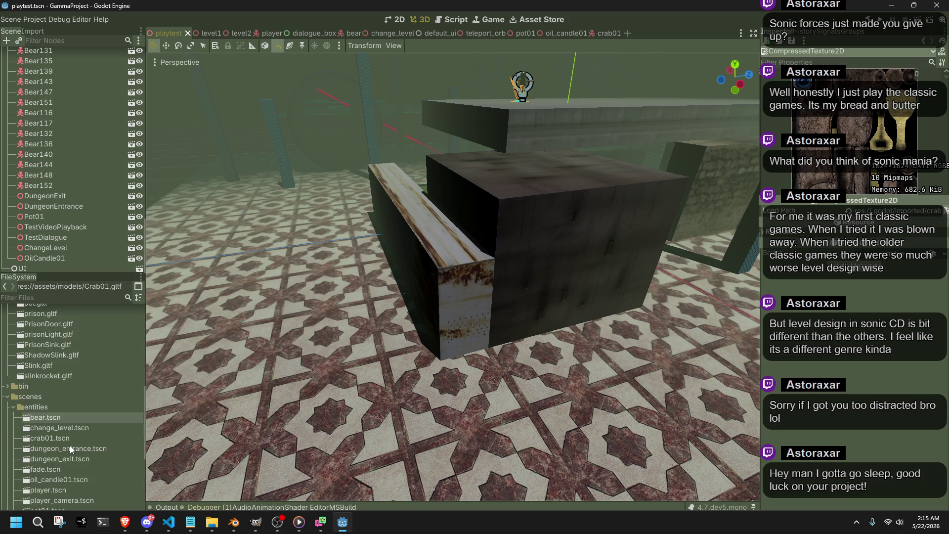
mouse_move(70, 439)
left_mouse_down()
mouse_move(363, 449)
mouse_move(289, 326)
left_mouse_up()
key("ctrl+s")
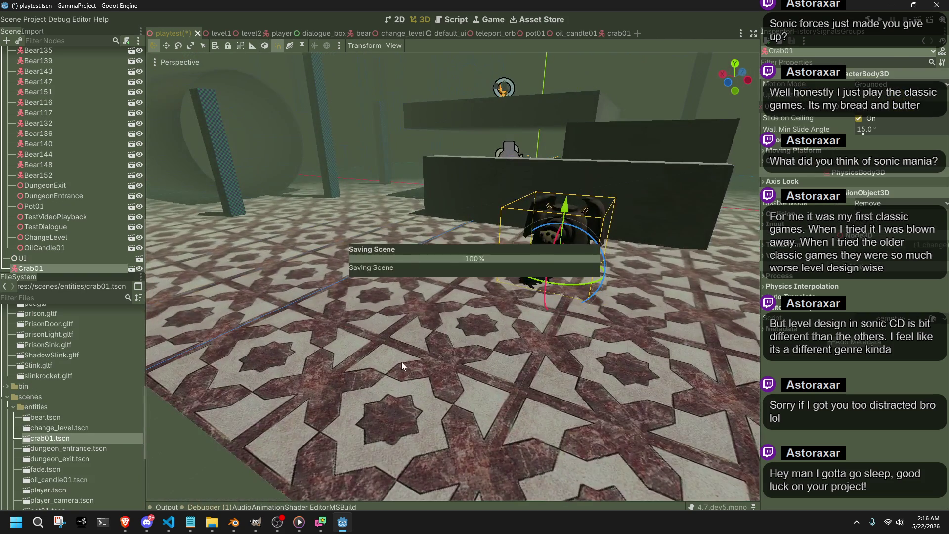
mouse_move(402, 366)
left_mouse_down()
mouse_move(668, 197)
mouse_move(560, 227)
mouse_move(604, 226)
left_mouse_up()
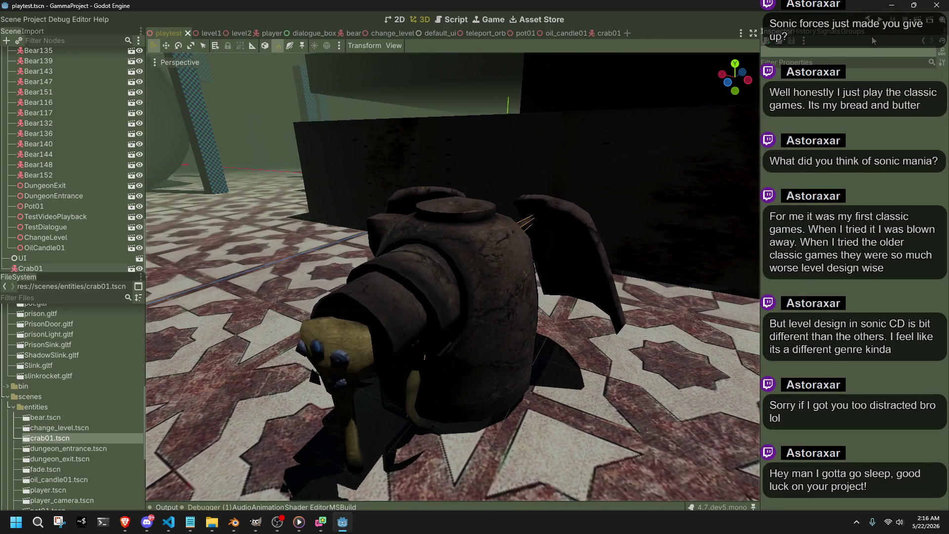
left_click(880, 19)
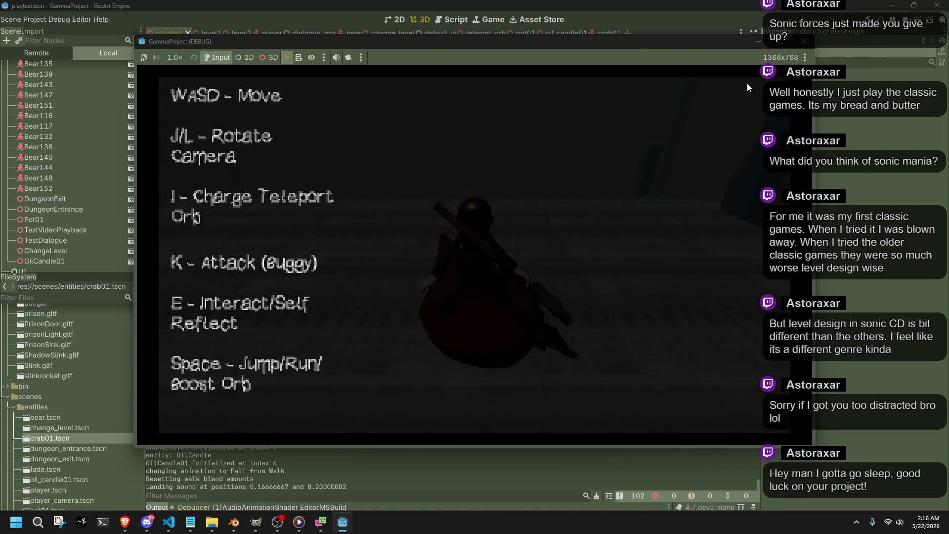
Step: Walk the player across the tiled floor to the crab, then swing the camera around it
key("w")
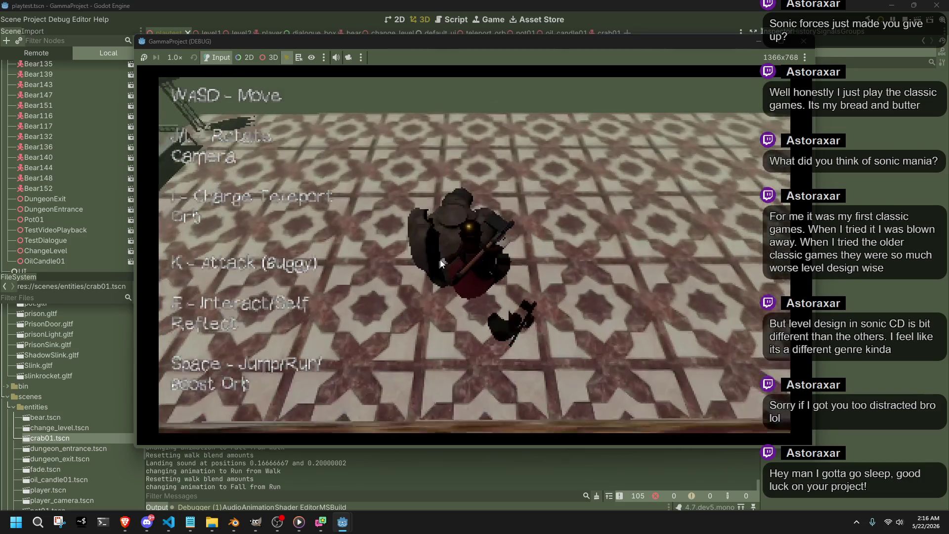
key("w")
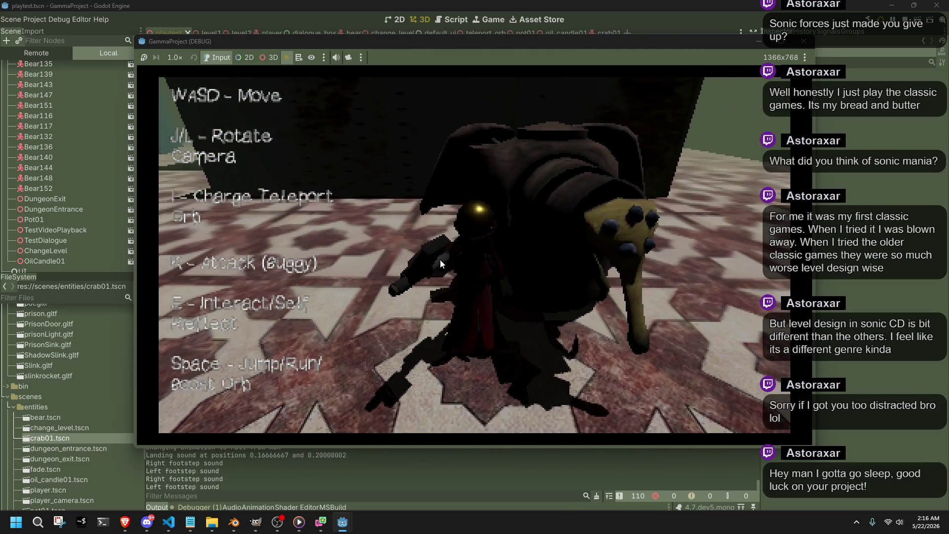
key("l")
key("j")
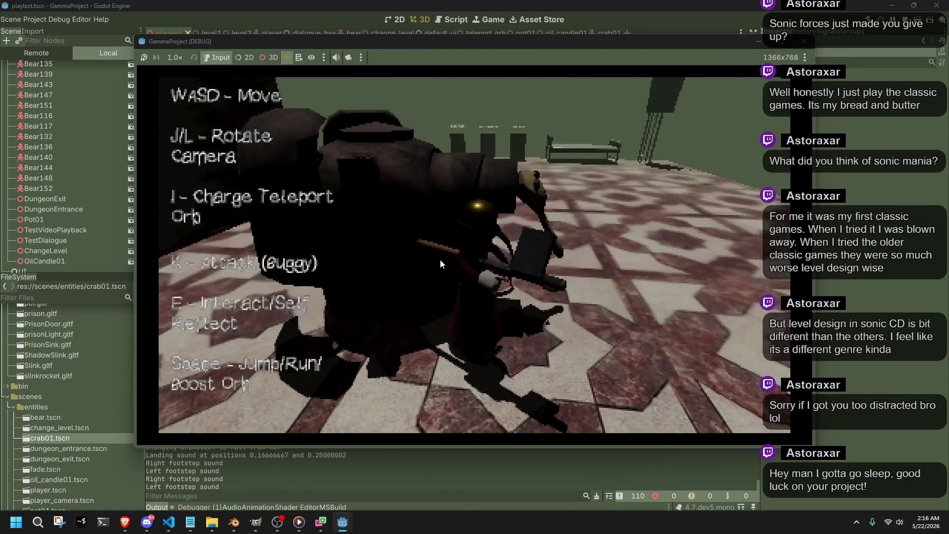
key("j")
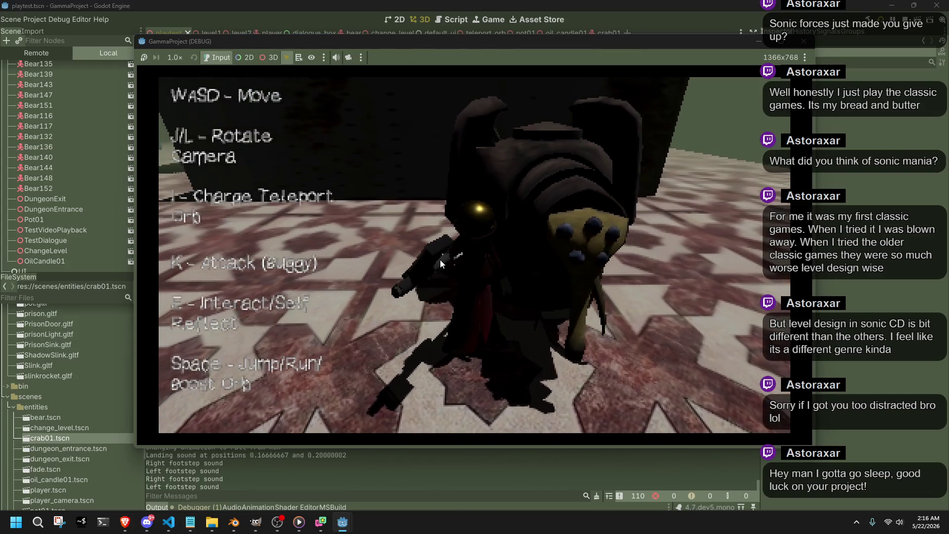